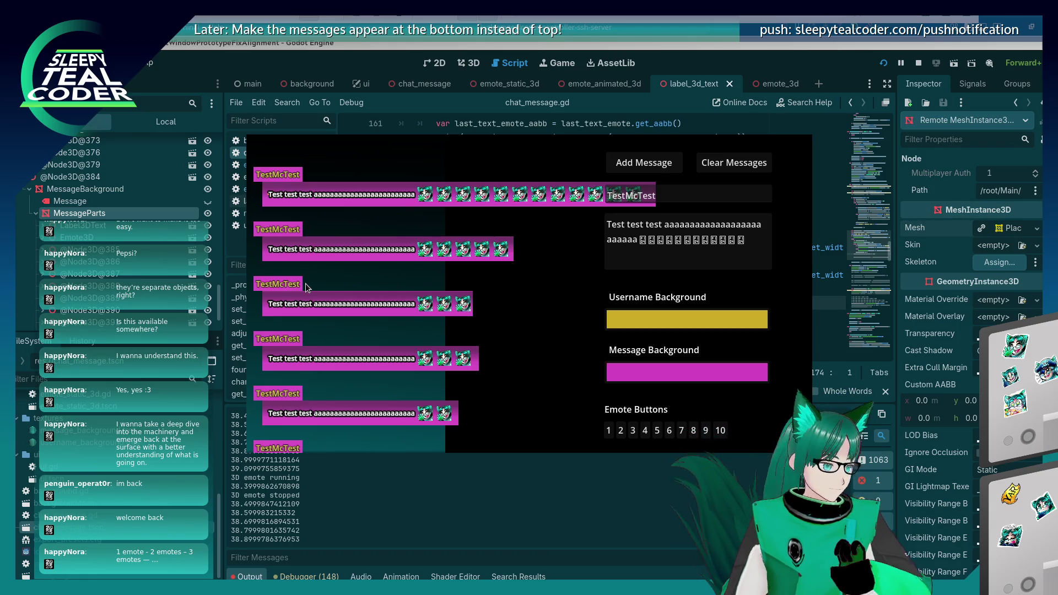
# Select the remote Label3DText and set its Position x to 0.0, then to 0.08.
pyautogui.scroll(-3, 73, 202)
pyautogui.click(73, 308)
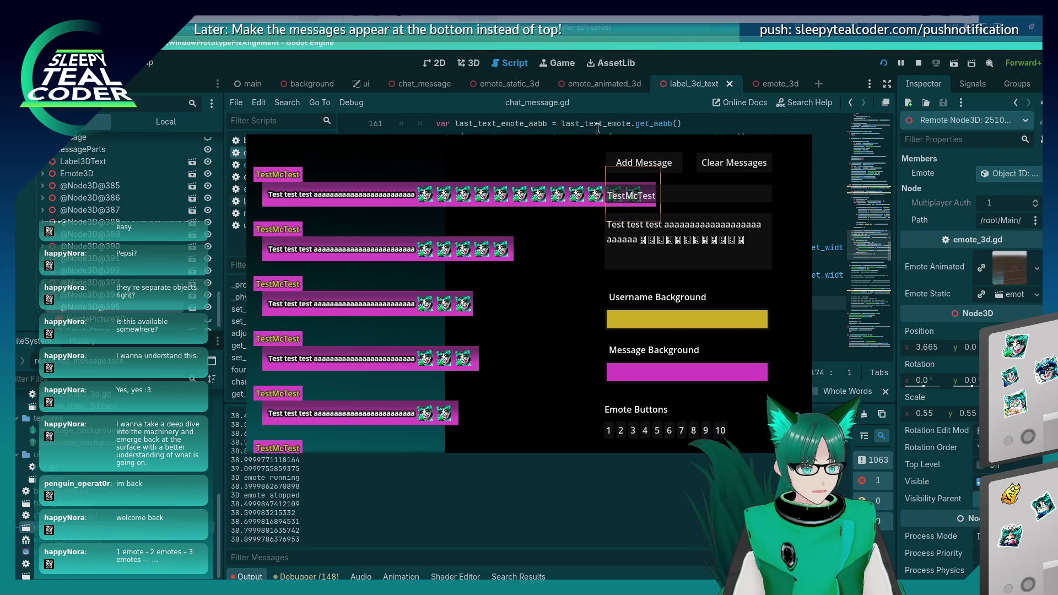
pyautogui.click(84, 161)
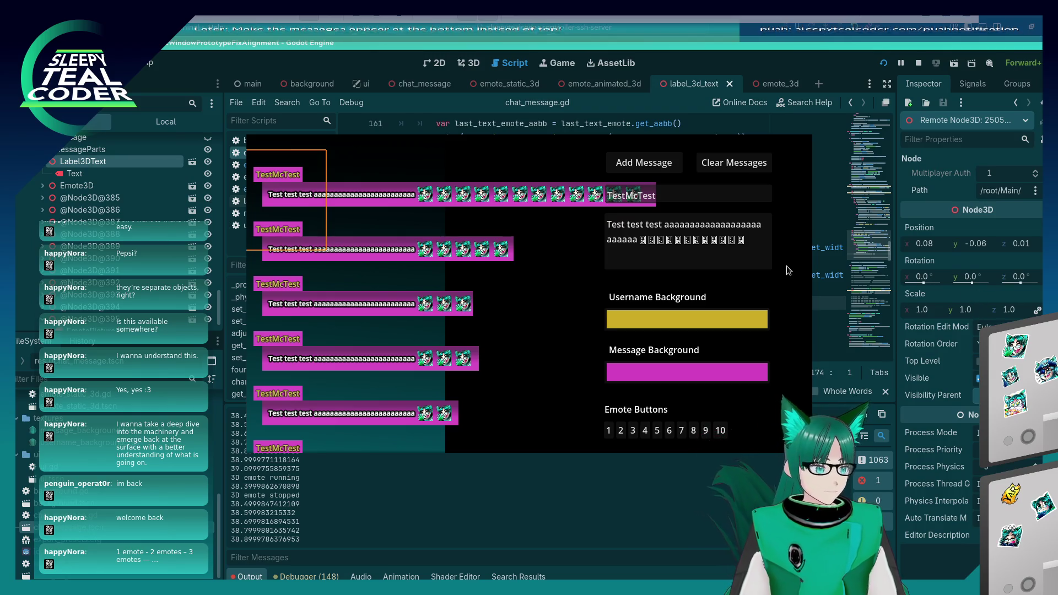
pyautogui.click(932, 244)
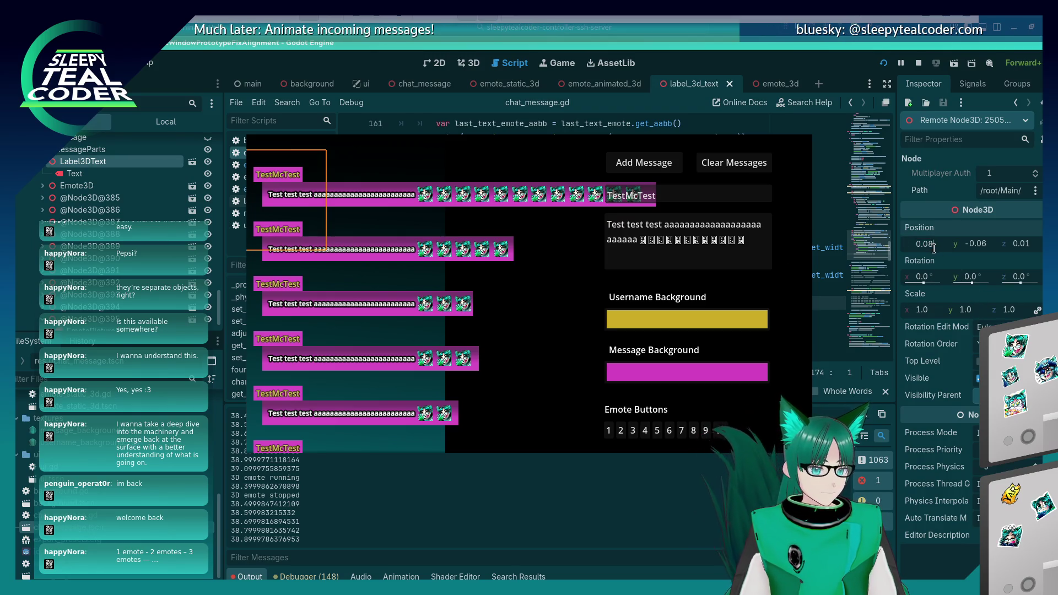
pyautogui.write('0')
pyautogui.press('Return')
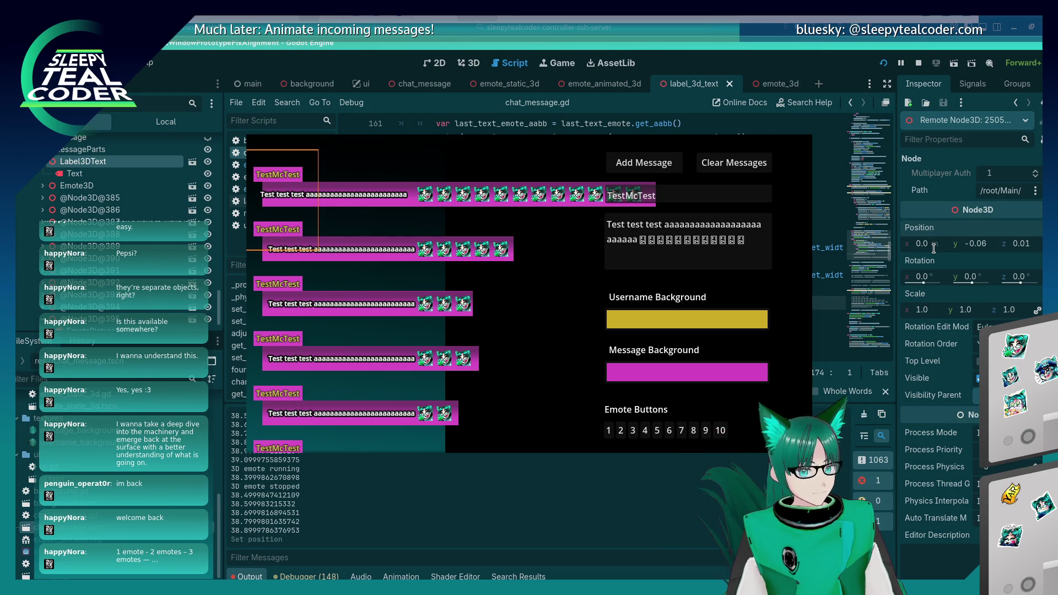
pyautogui.click(933, 248)
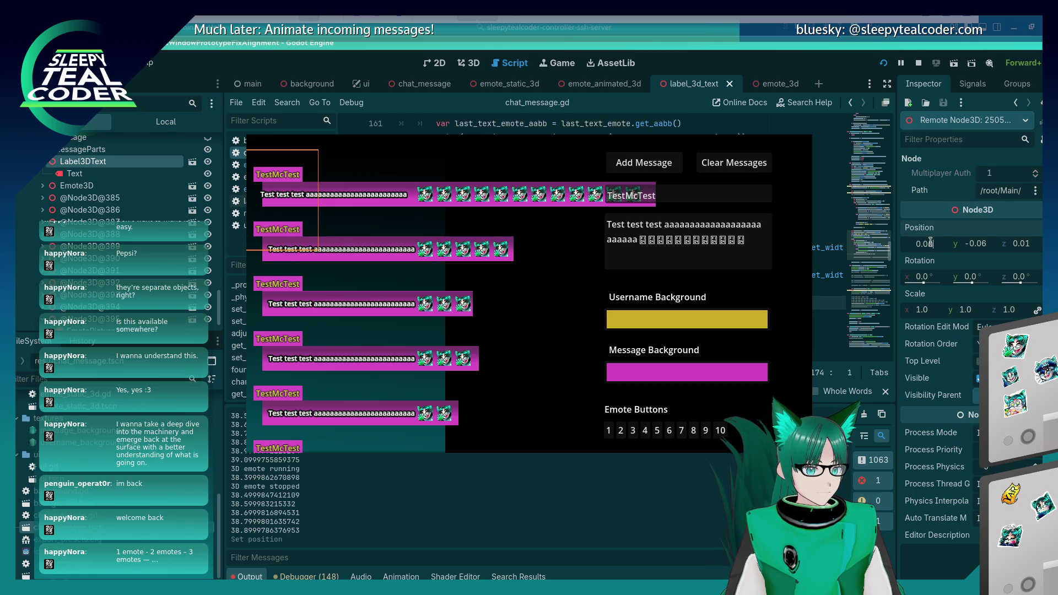
pyautogui.press('BackSpace')
pyautogui.write('8')
pyautogui.press('Return')
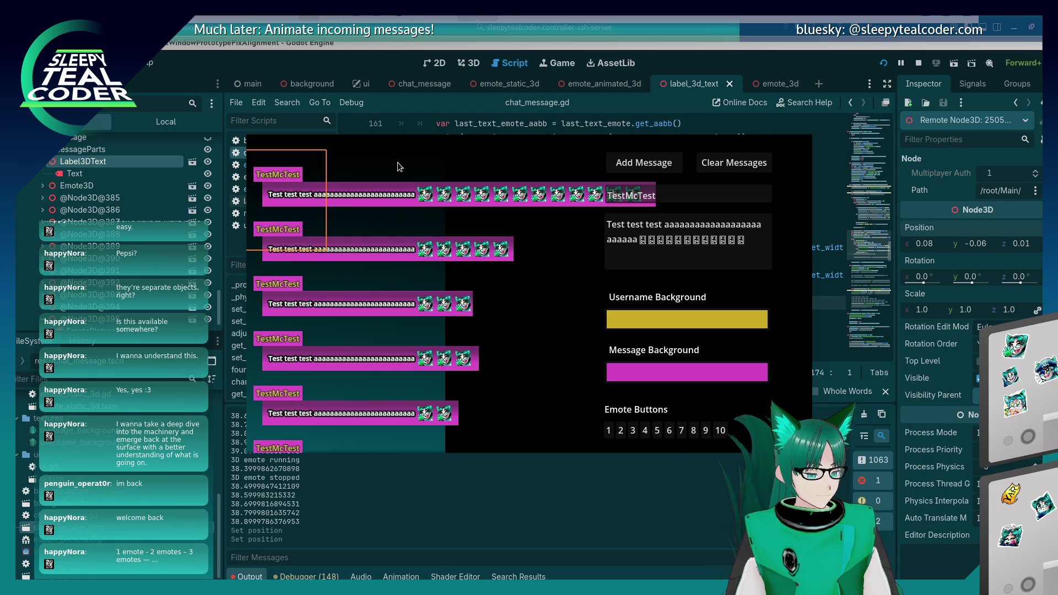
# Dismiss the game window's menu without choosing any option.
pyautogui.hotkey('alt', 'space')
pyautogui.moveTo(327, 248)
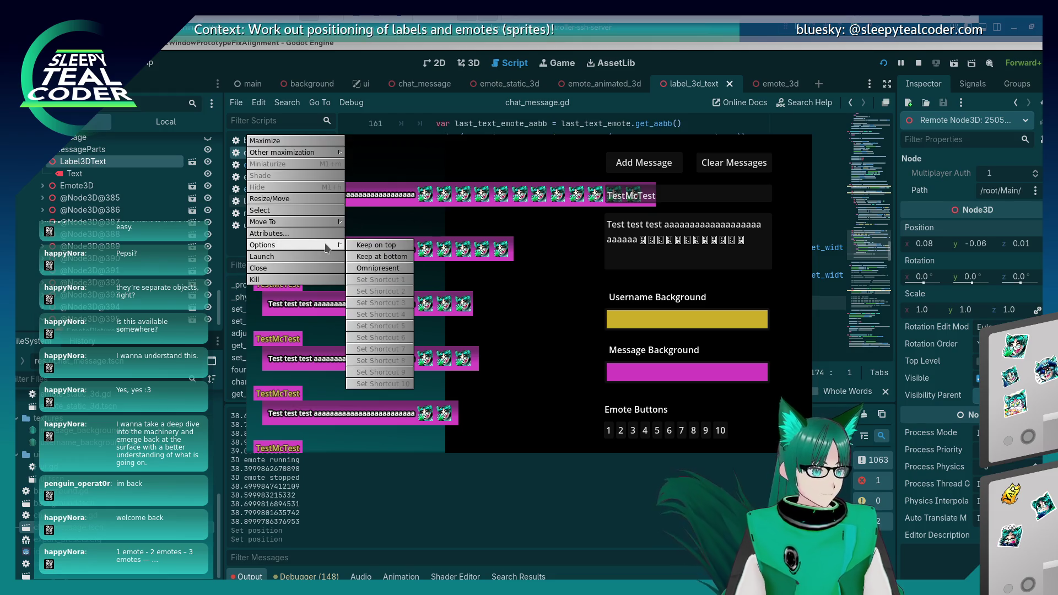
pyautogui.click(429, 165)
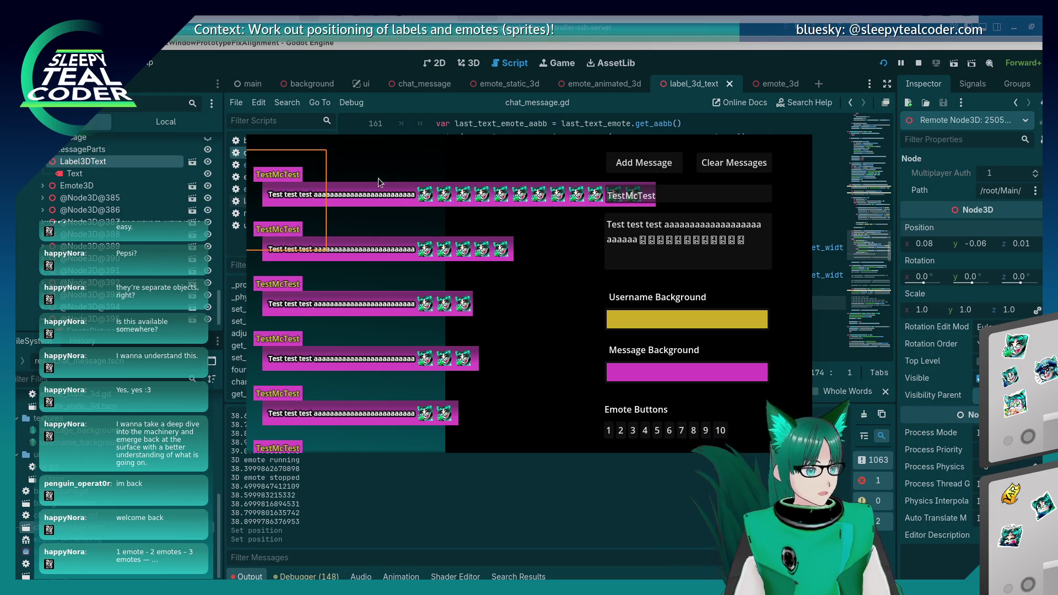
pyautogui.scroll(-2, 150, 189)
pyautogui.click(109, 283)
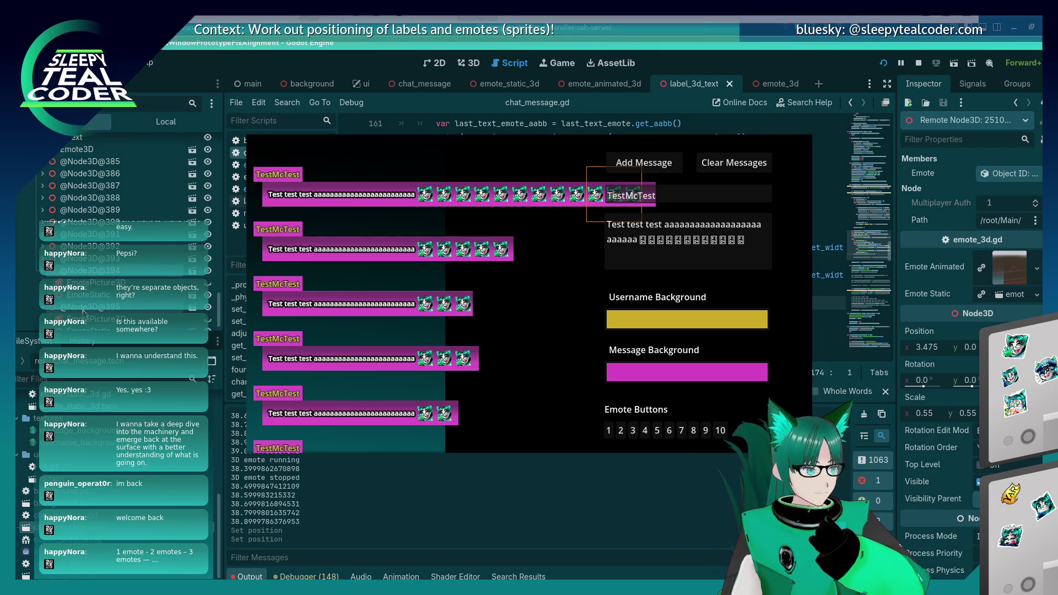
pyautogui.click(84, 319)
pyautogui.click(82, 306)
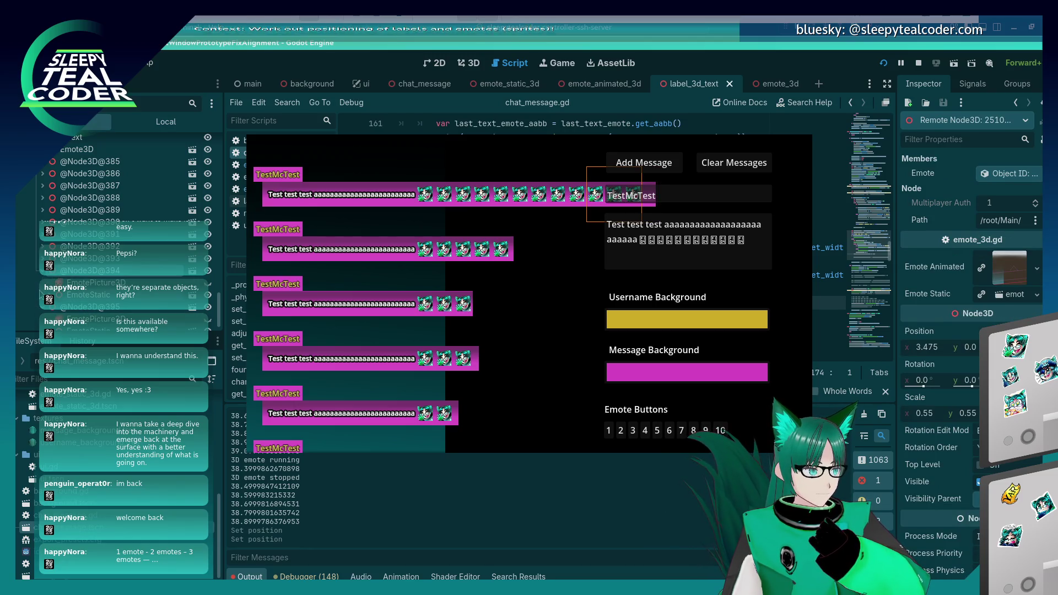
pyautogui.click(43, 270)
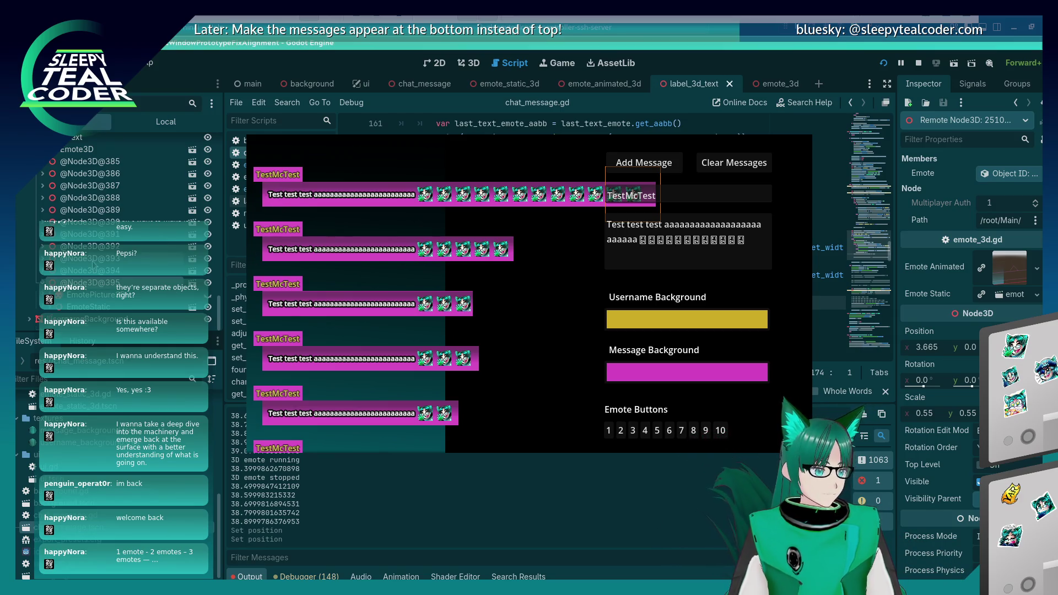
pyautogui.scroll(3, 94, 269)
# Set the MessageBackground PlaneMesh Size x to 3.665, then to 3.8.
pyautogui.click(83, 182)
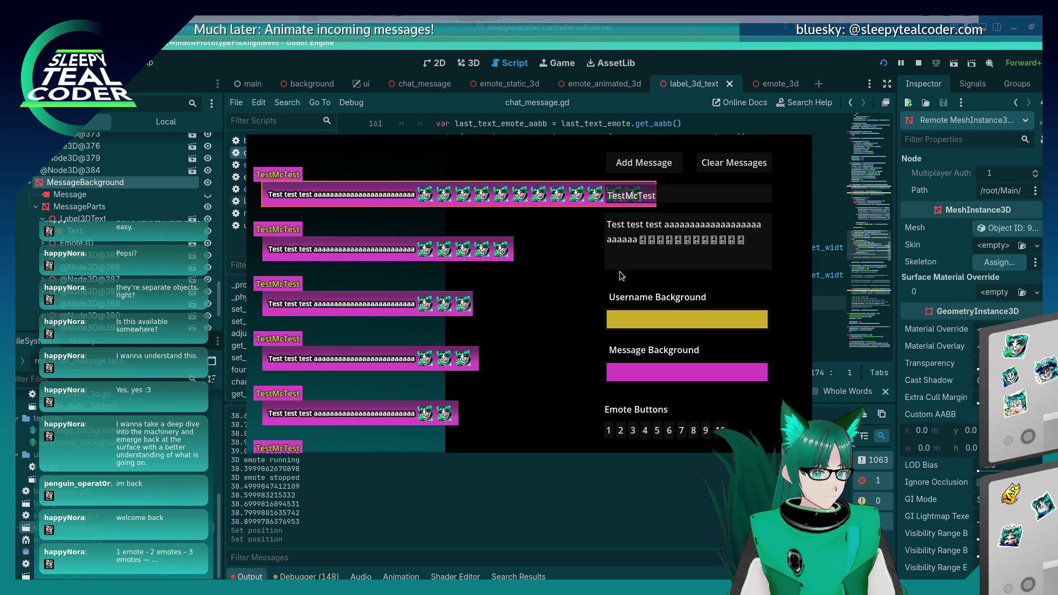
pyautogui.click(1002, 228)
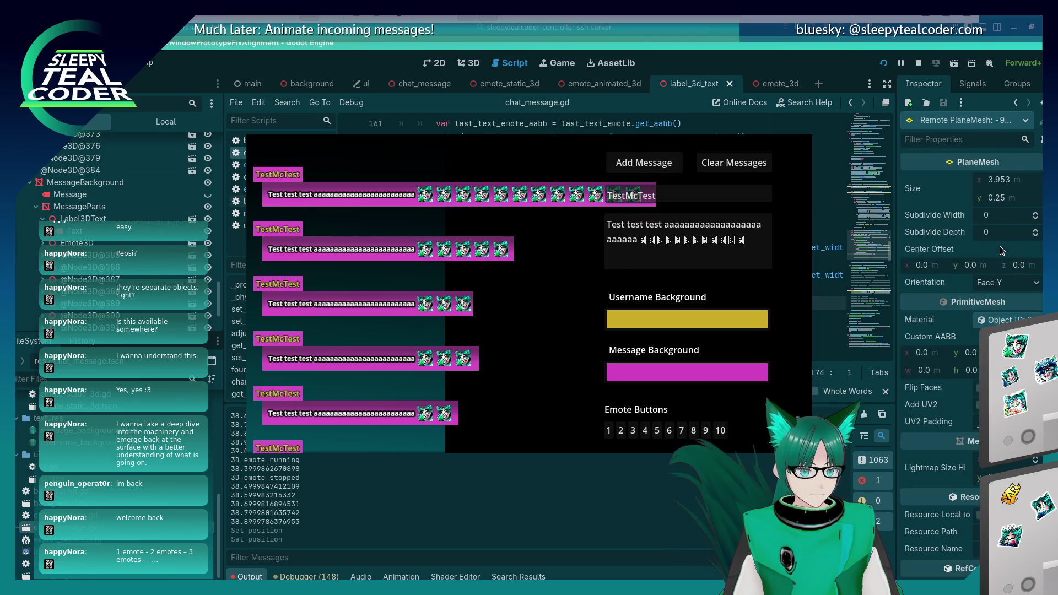
pyautogui.click(1003, 181)
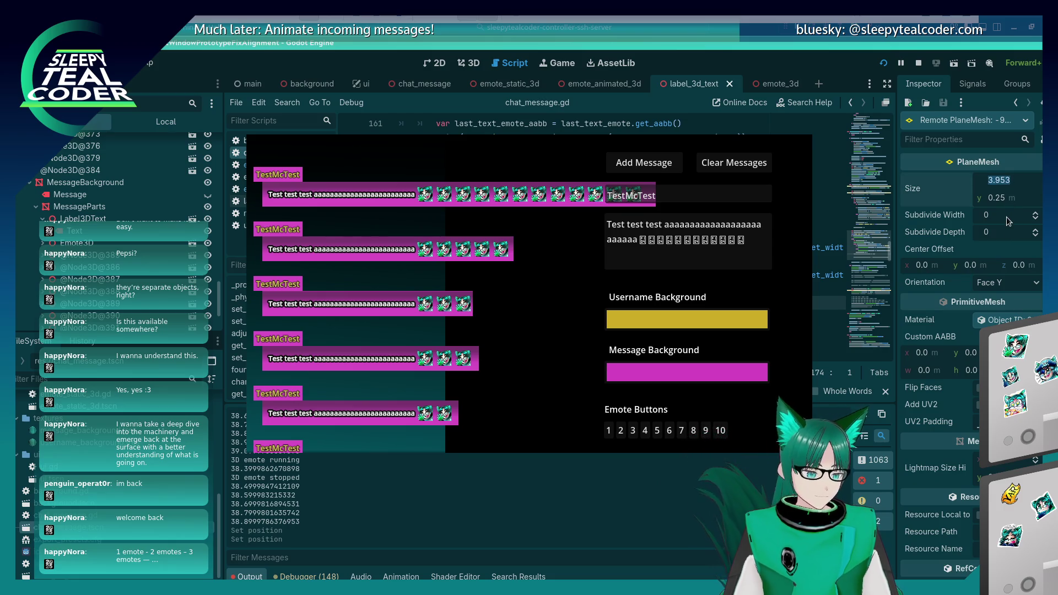
pyautogui.write('3.665')
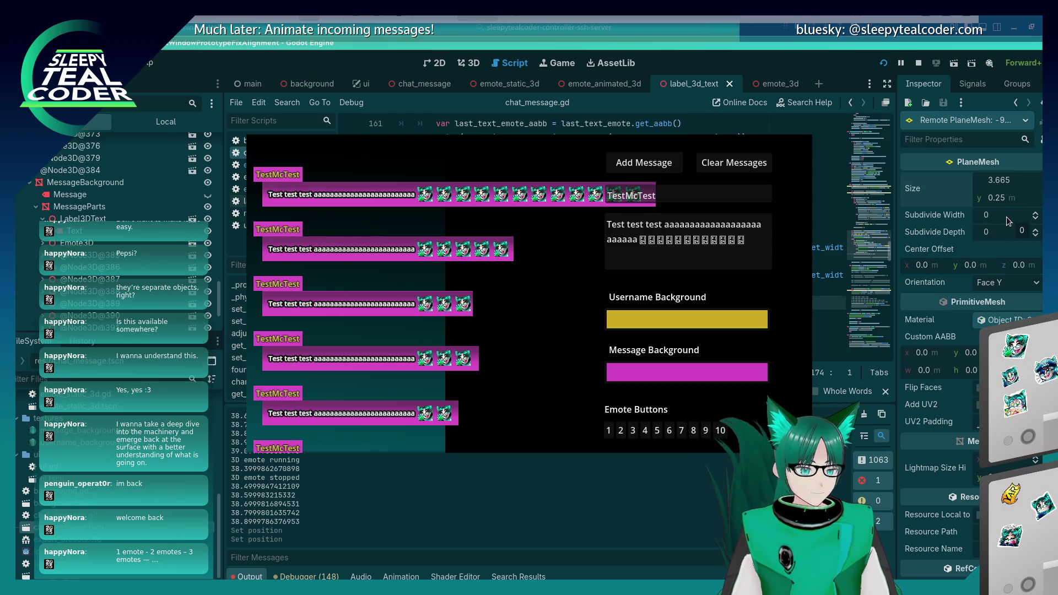
pyautogui.press('Return')
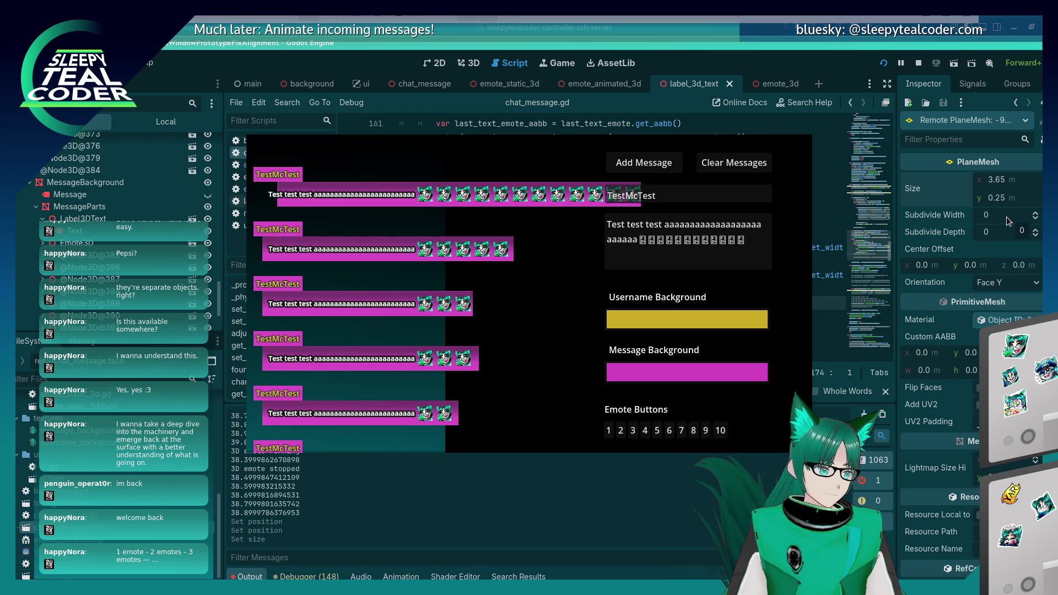
pyautogui.write('3.8')
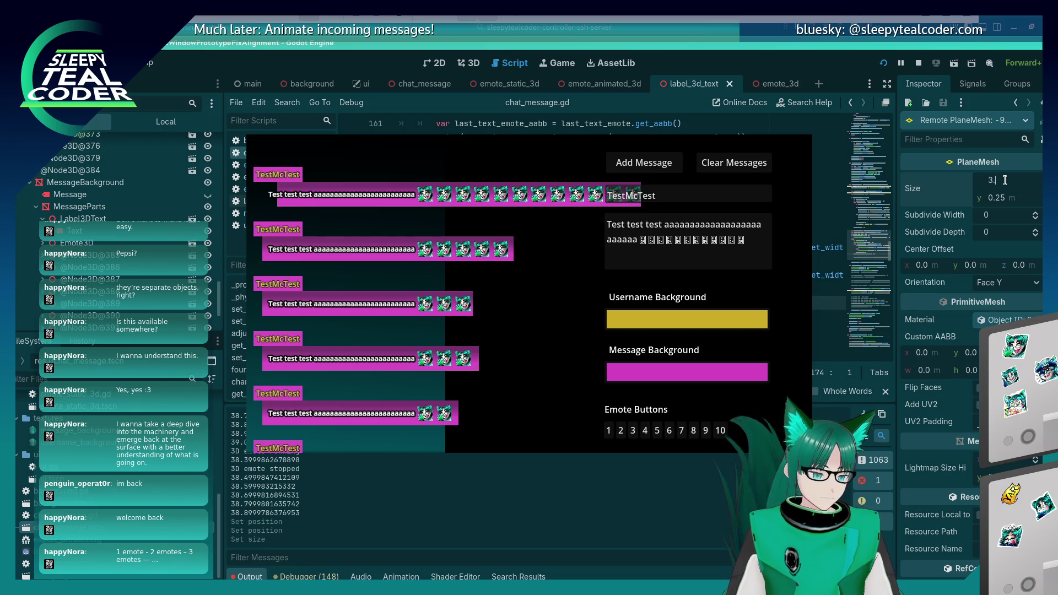
pyautogui.press('Return')
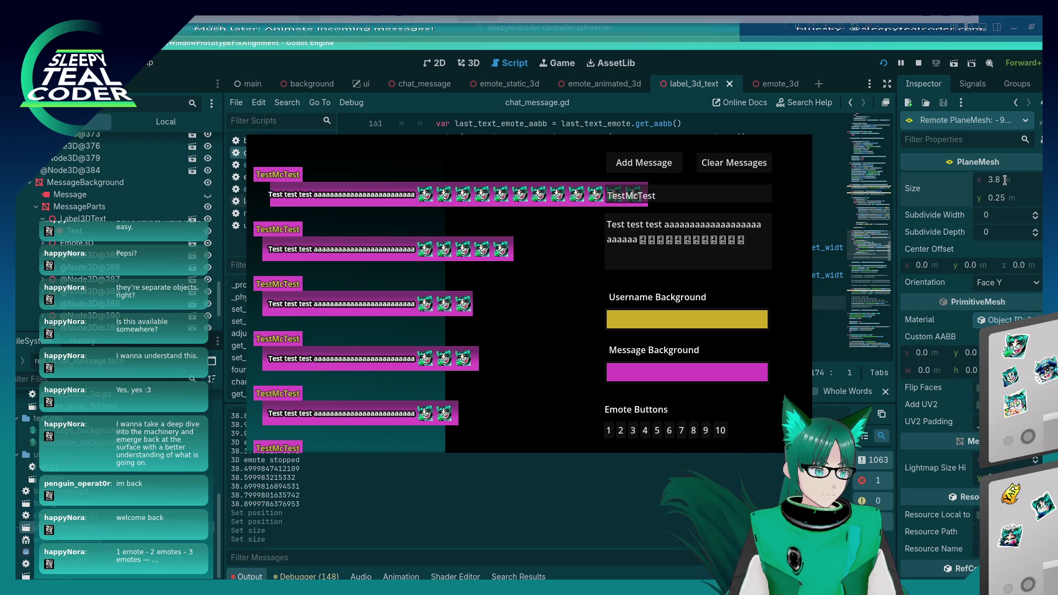
pyautogui.click(1004, 180)
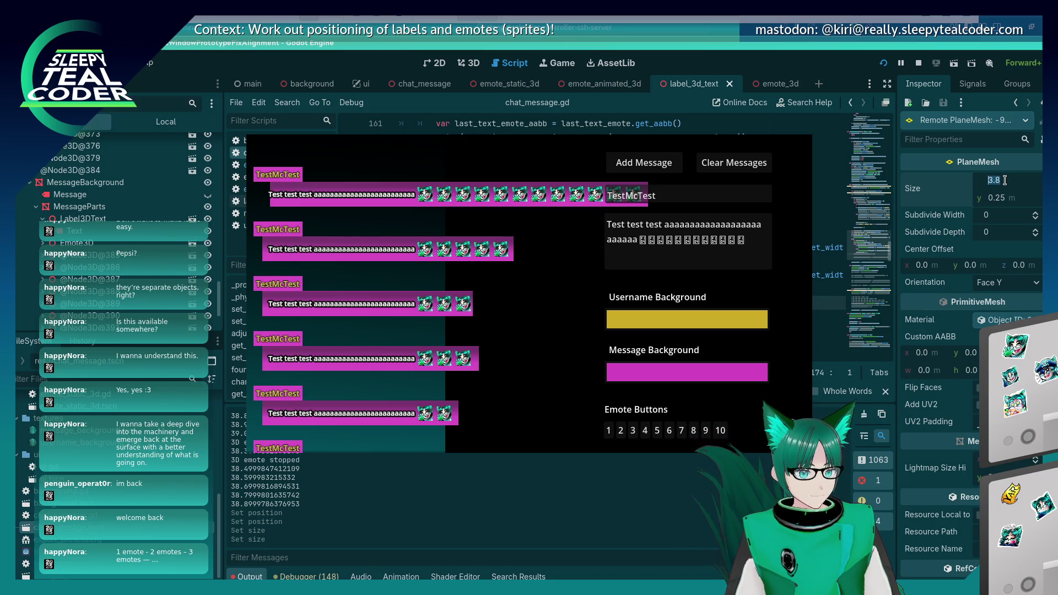
# Delete some emote glyphs from the game's message text and return to the editor.
pyautogui.click(567, 288)
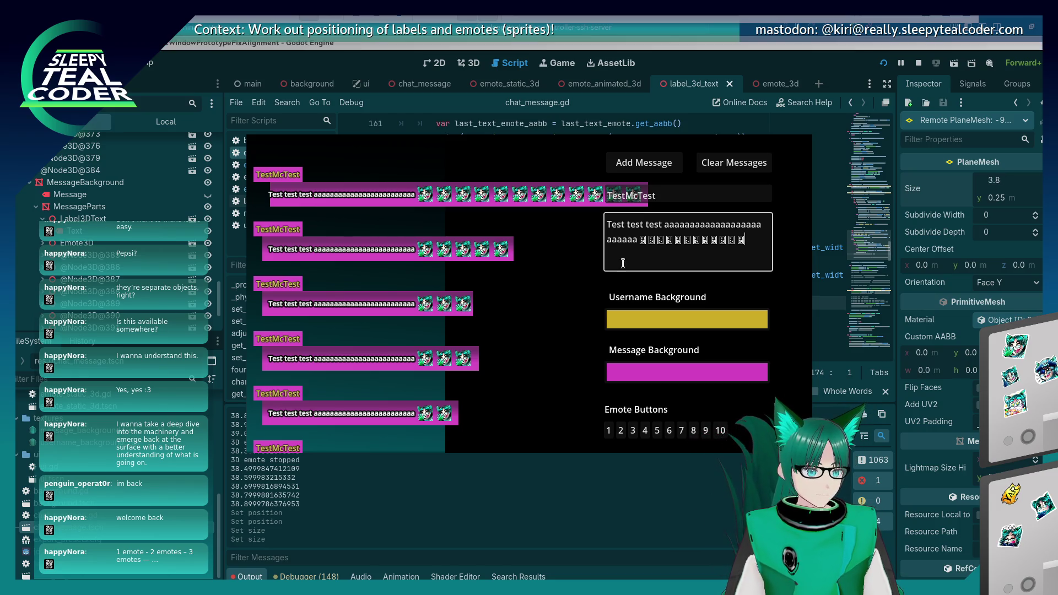
pyautogui.press('BackSpace')
pyautogui.press('BackSpace')
pyautogui.press('BackSpace')
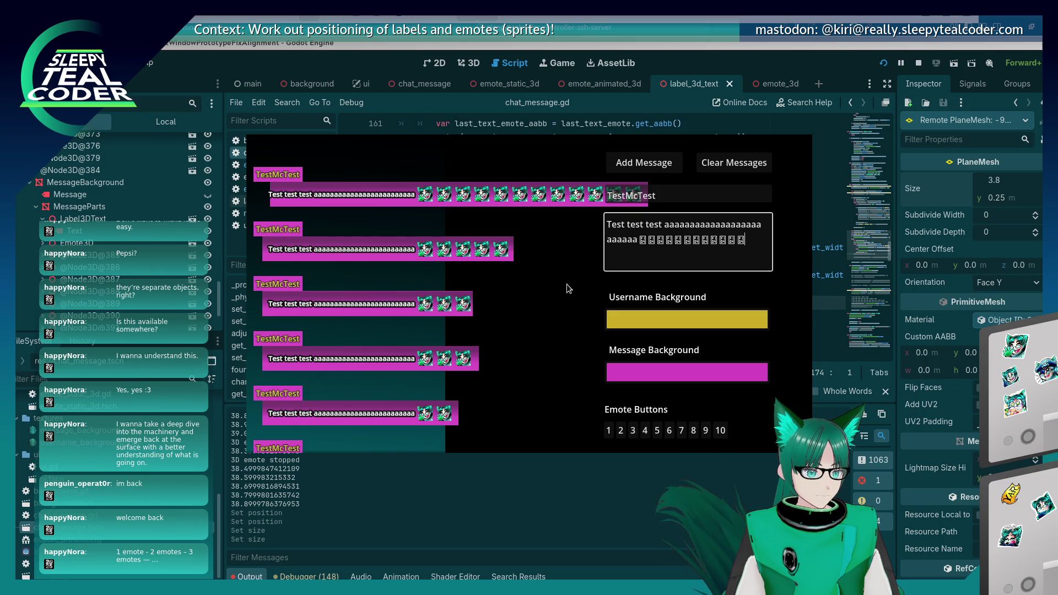
pyautogui.click(736, 65)
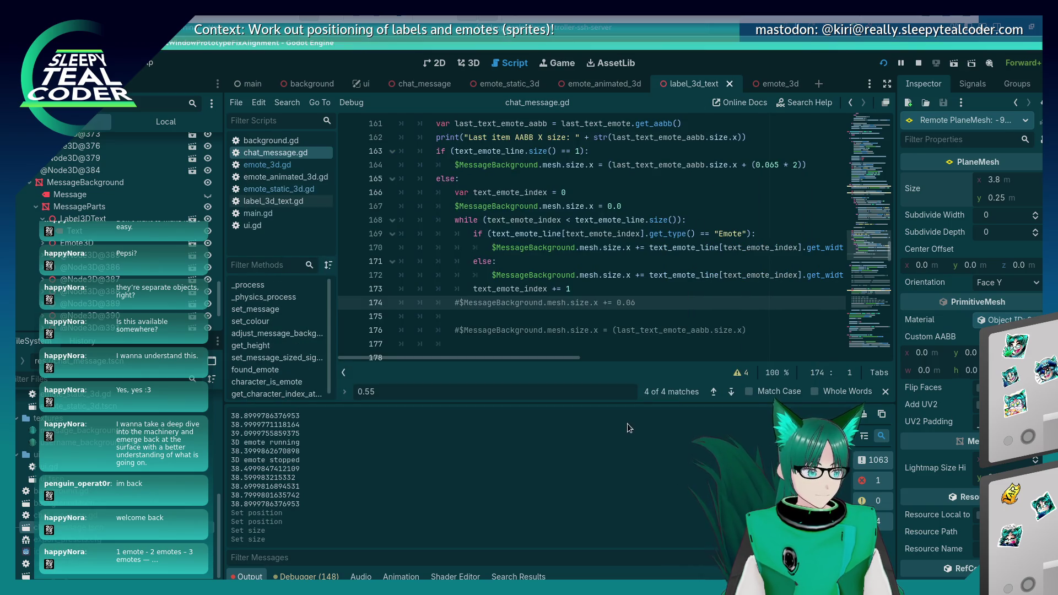
# Undo the background width back to 3.953 and add another test message in the game.
pyautogui.hotkey('ctrl', 'z')
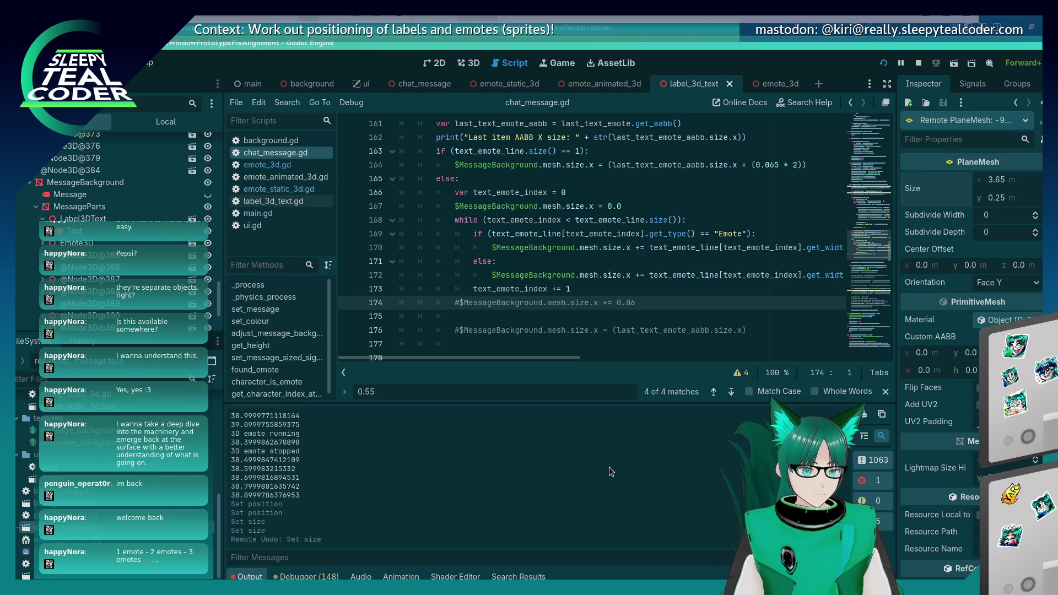
pyautogui.hotkey('ctrl', 'z')
pyautogui.hotkey('alt', 'Tab')
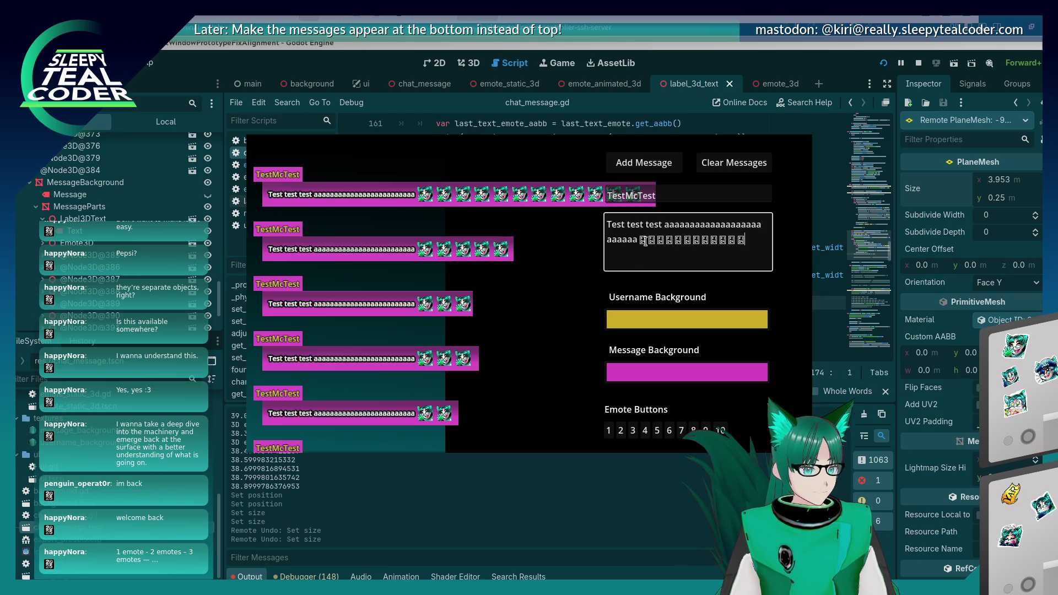
pyautogui.click(634, 162)
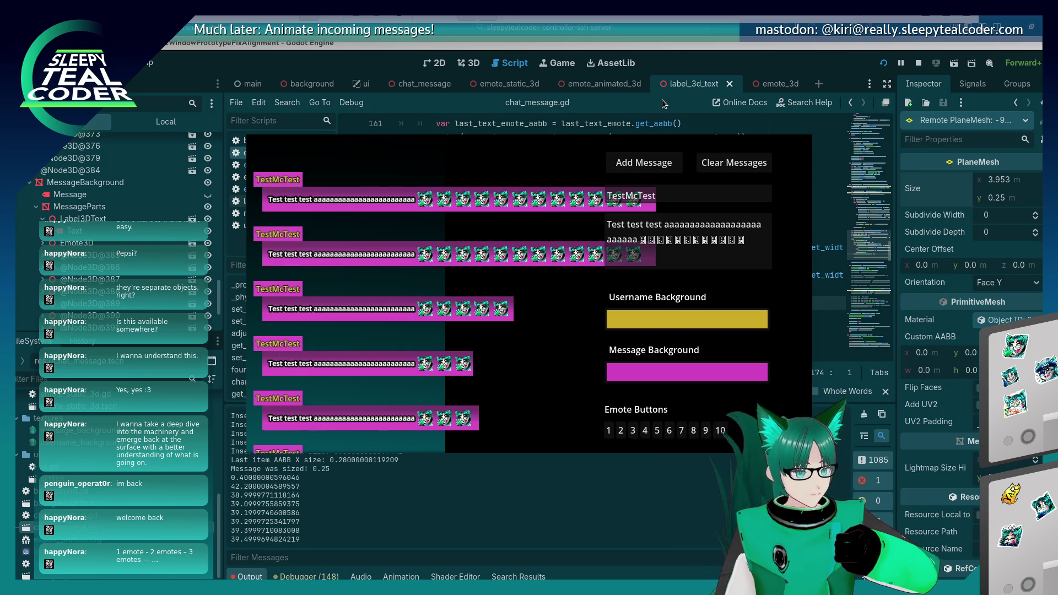
# Close the game and bring up the insert_x_position loop in chat_message.gd.
pyautogui.press('F8')
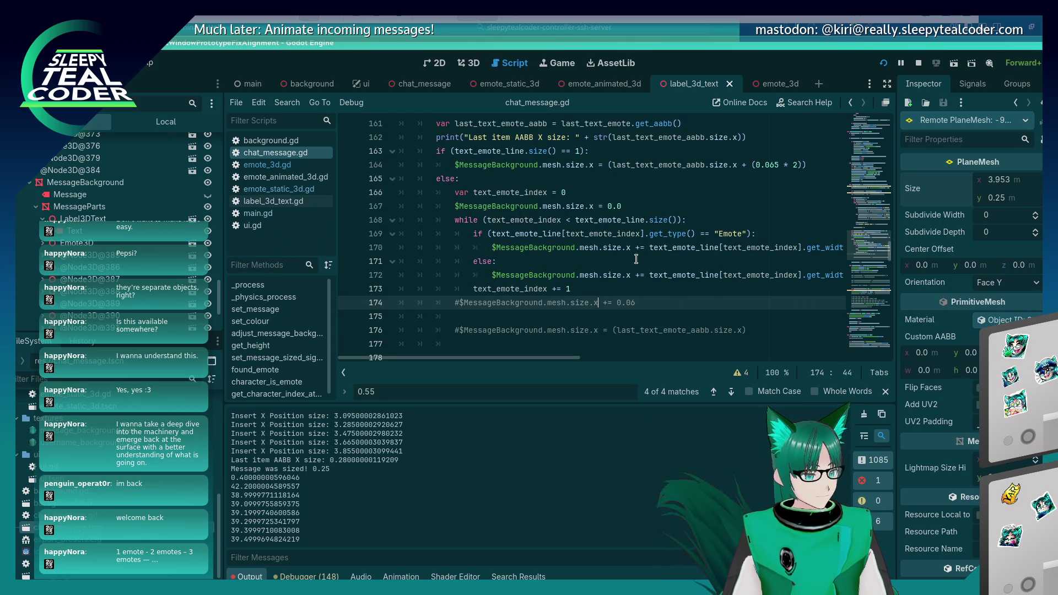
pyautogui.click(623, 255)
pyautogui.press('Up')
pyautogui.press('End')
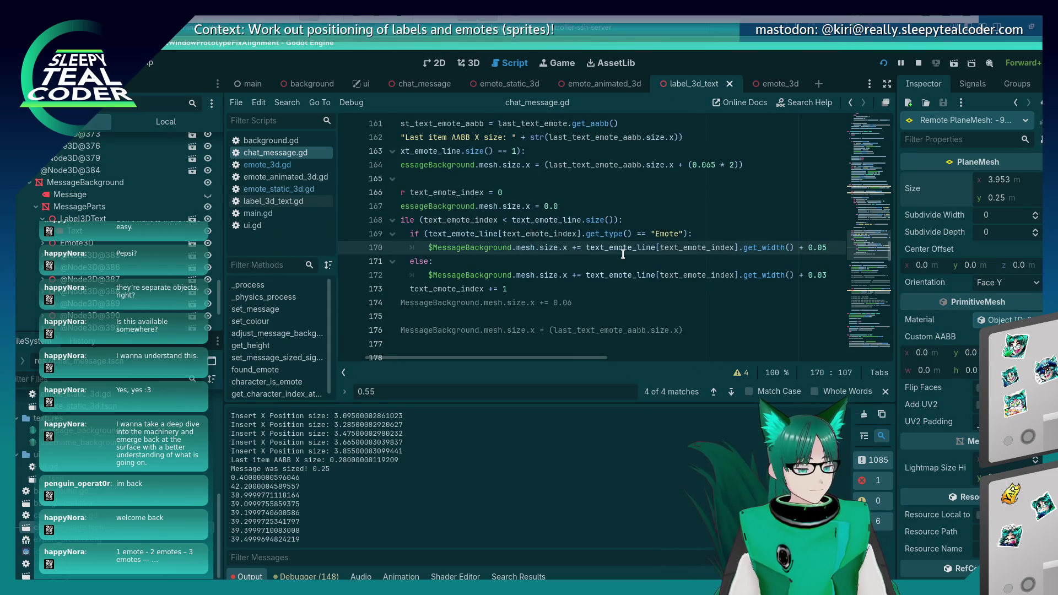
pyautogui.scroll(7, 623, 255)
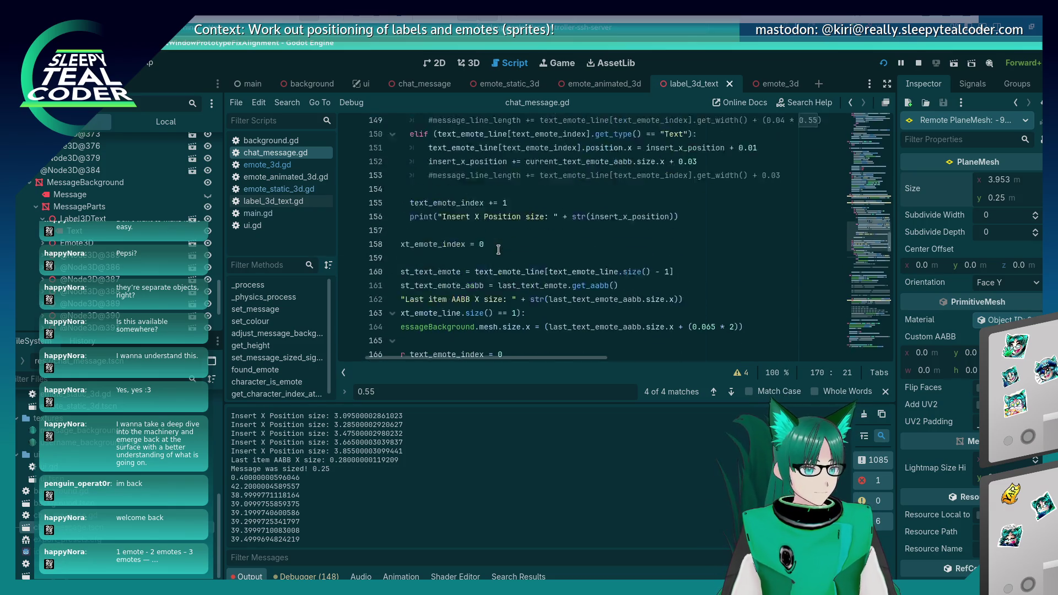
pyautogui.scroll(-1, 499, 248)
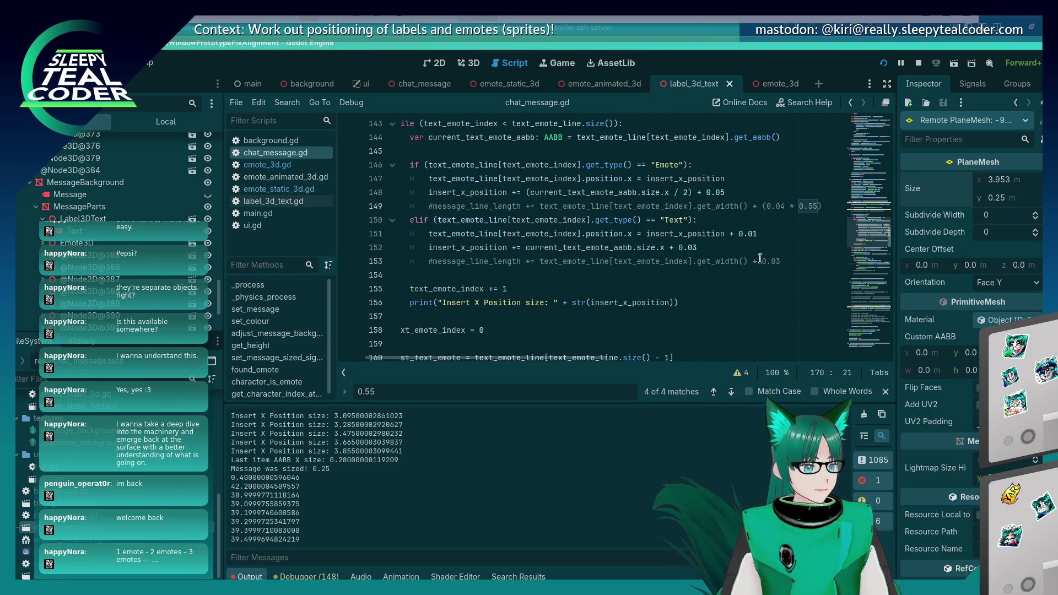
pyautogui.moveTo(627, 238)
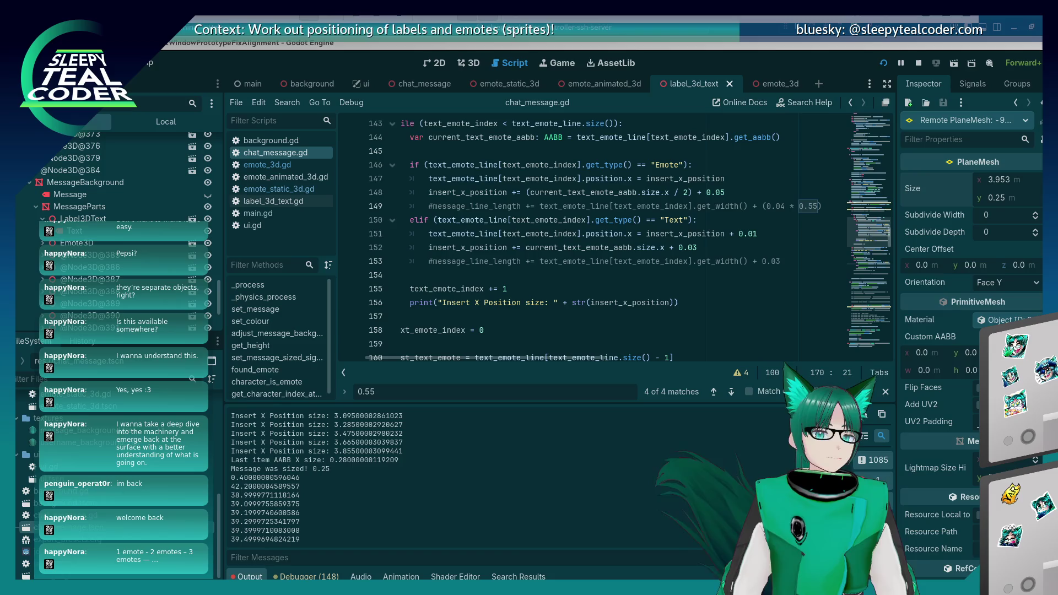
# Place the caret on line 149 of chat_message.gd and switch to the running chat preview.
pyautogui.click(562, 206)
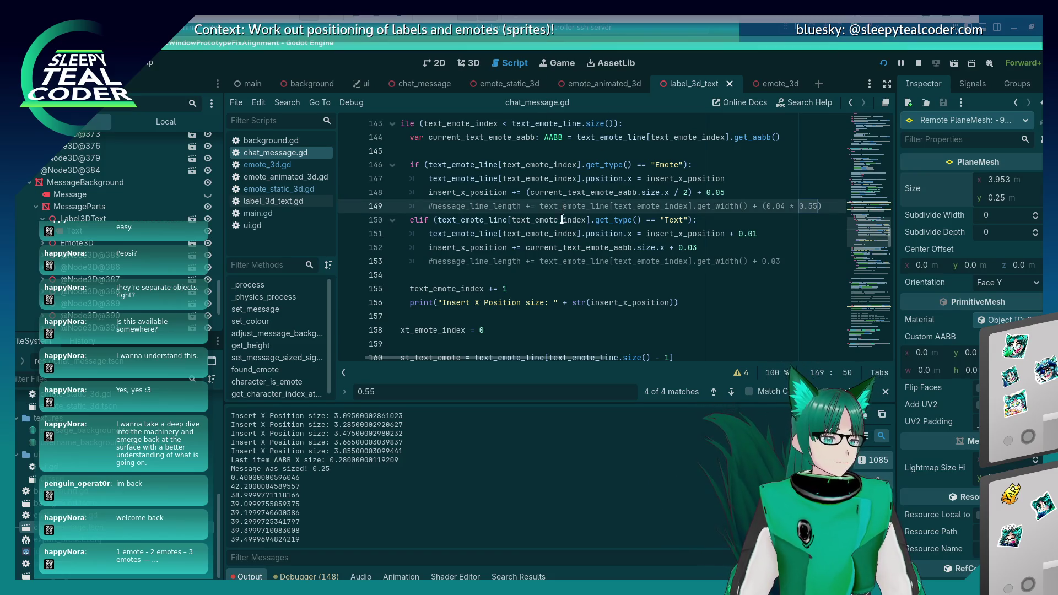
pyautogui.scroll(3, 562, 220)
pyautogui.scroll(-6, 560, 243)
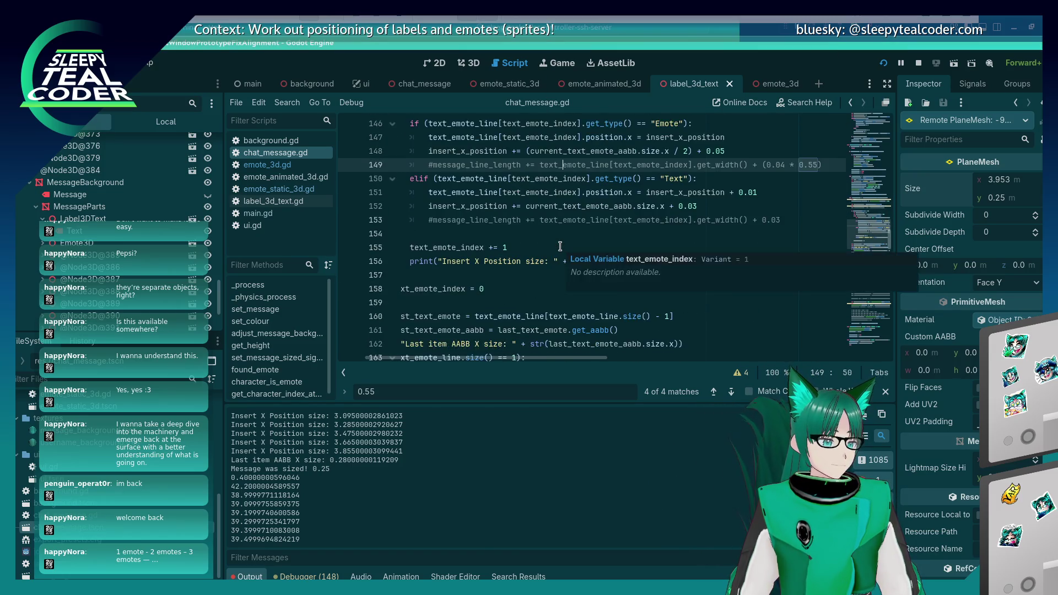
pyautogui.scroll(-3, 560, 246)
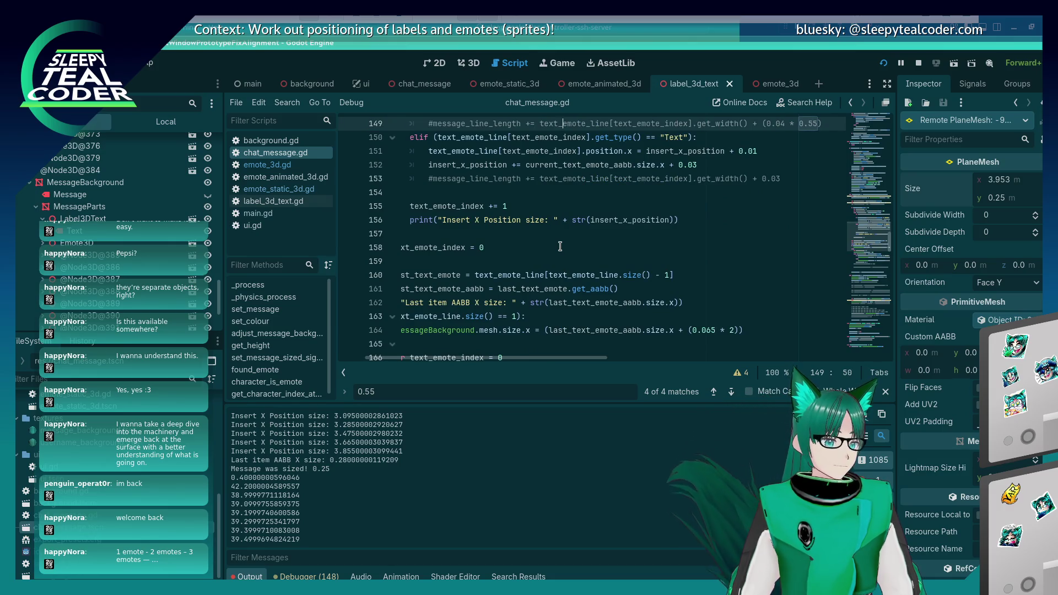
pyautogui.hotkey('alt', 'Tab')
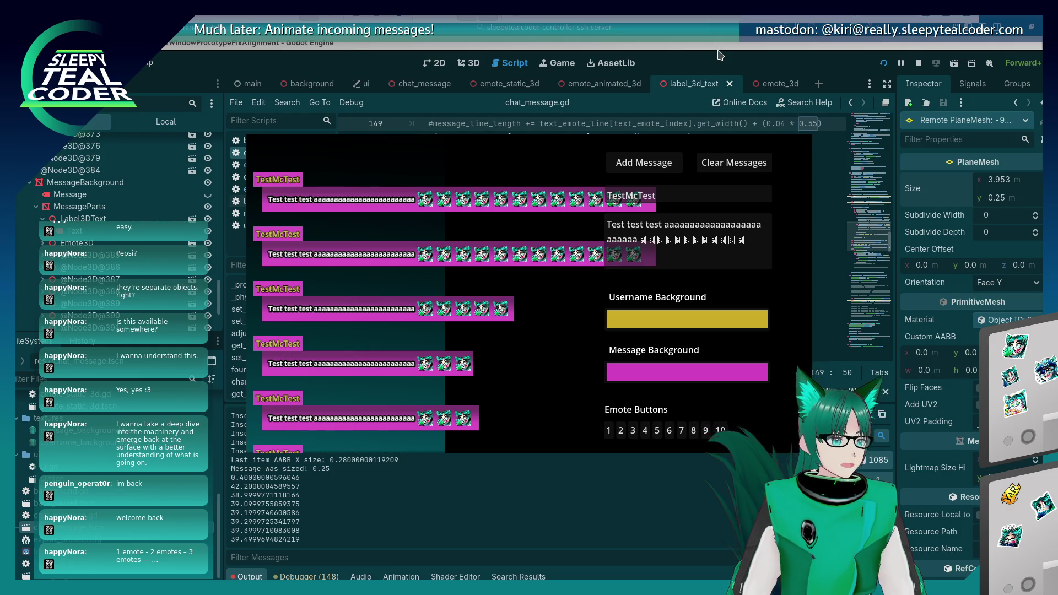
# Close the game, then add and remove a stray comment and blank line near line 145.
pyautogui.press('F8')
pyautogui.scroll(2, 570, 244)
pyautogui.click(502, 234)
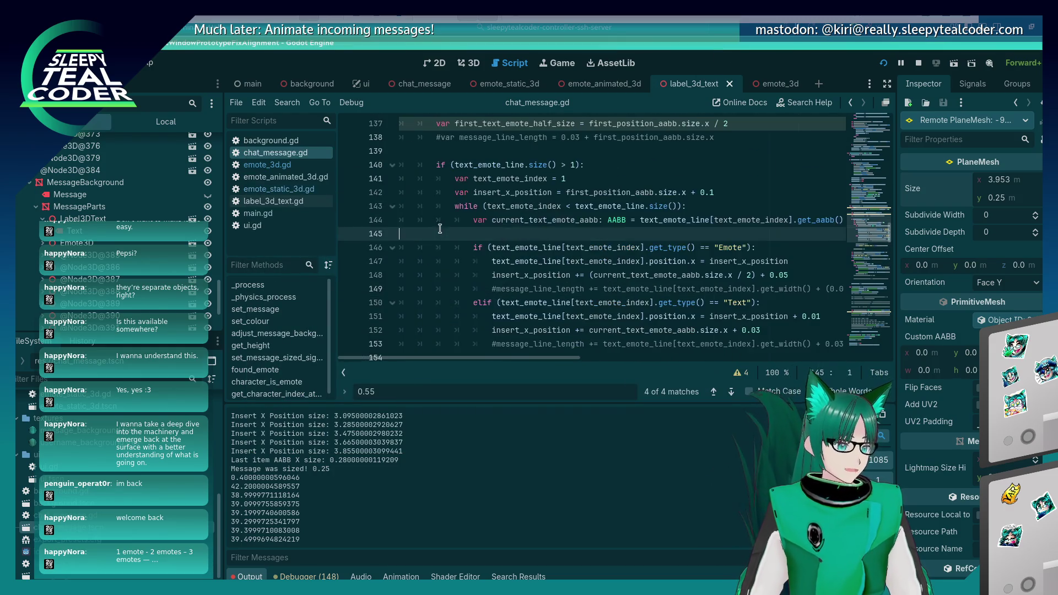
pyautogui.press('Return')
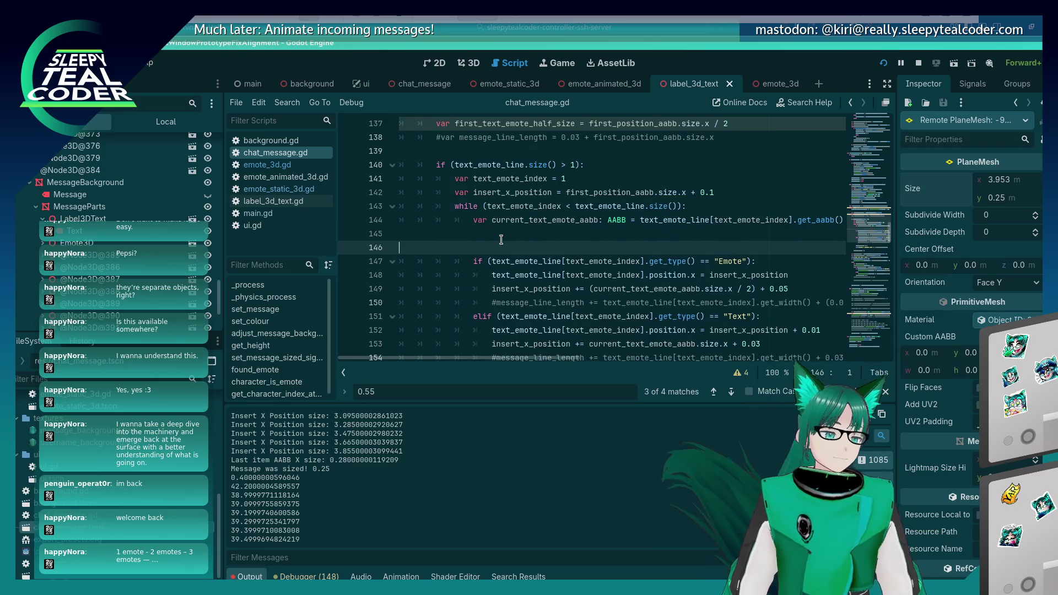
pyautogui.write('#')
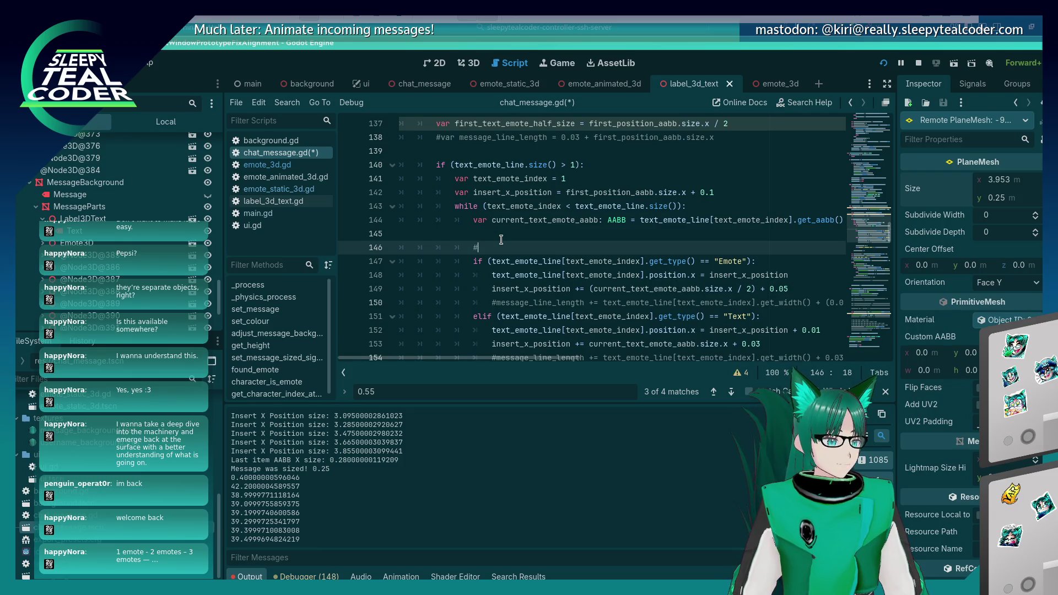
pyautogui.press('BackSpace')
pyautogui.press('BackSpace')
pyautogui.press('BackSpace')
pyautogui.press('Up')
pyautogui.press('Up')
pyautogui.press('Up')
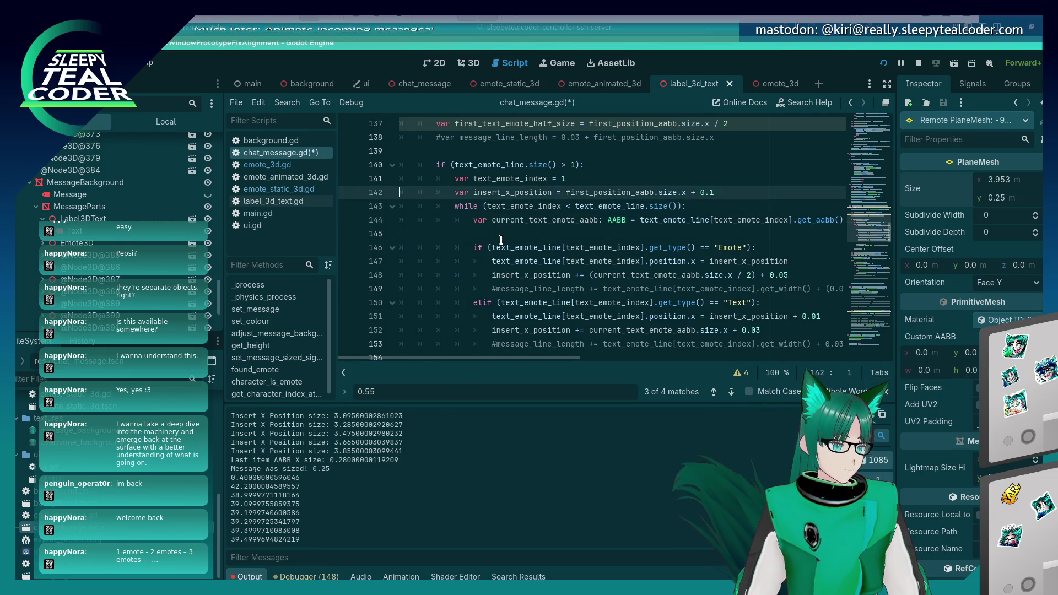
pyautogui.press('Up')
pyautogui.press('Up')
pyautogui.press('Up')
pyautogui.press('Return')
pyautogui.press('Tab')
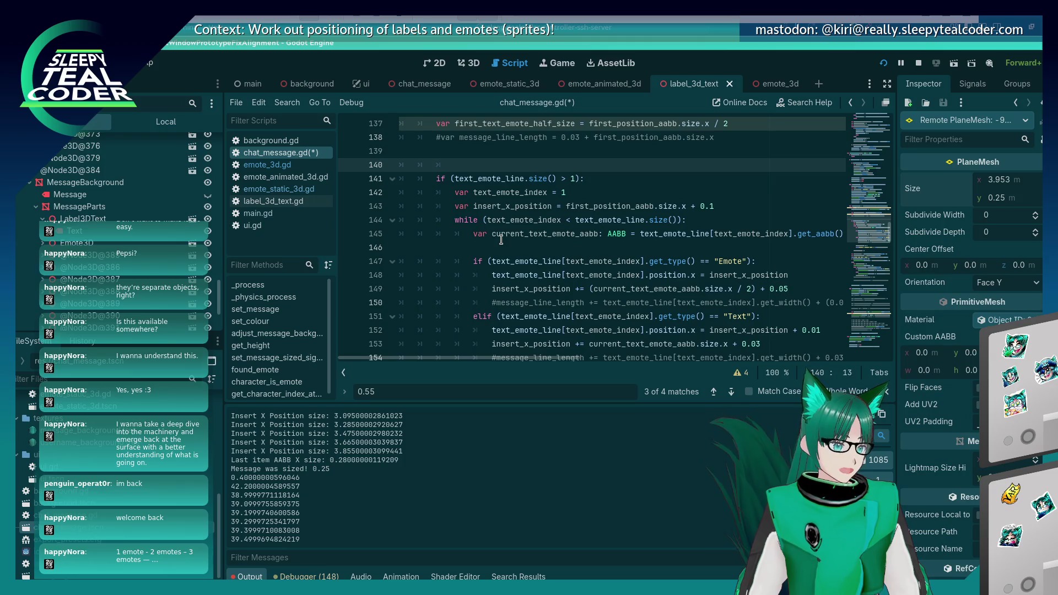
pyautogui.press('BackSpace')
pyautogui.press('BackSpace')
pyautogui.press('BackSpace')
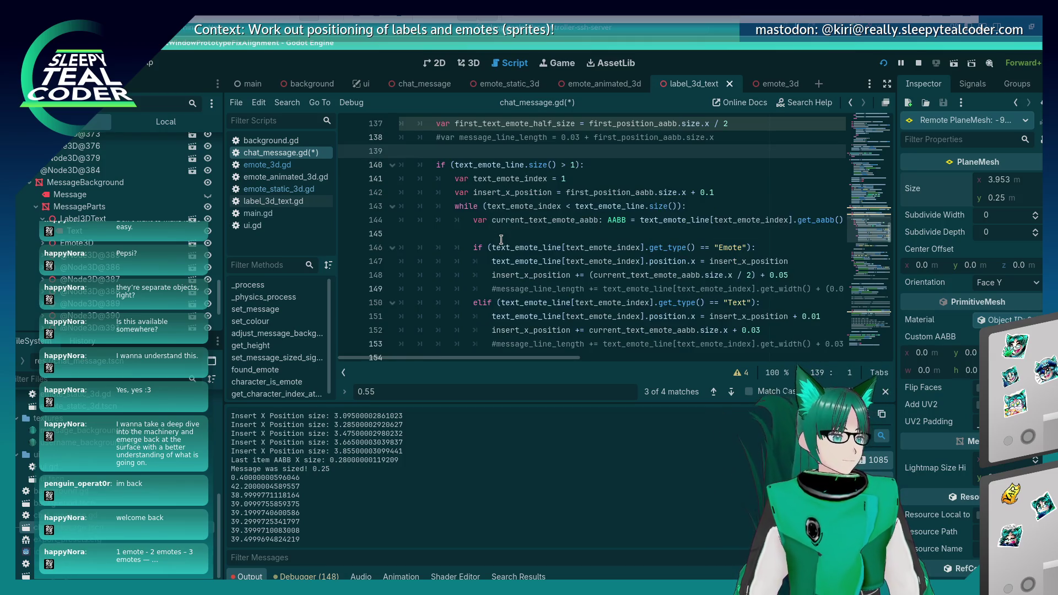
pyautogui.scroll(-6, 501, 239)
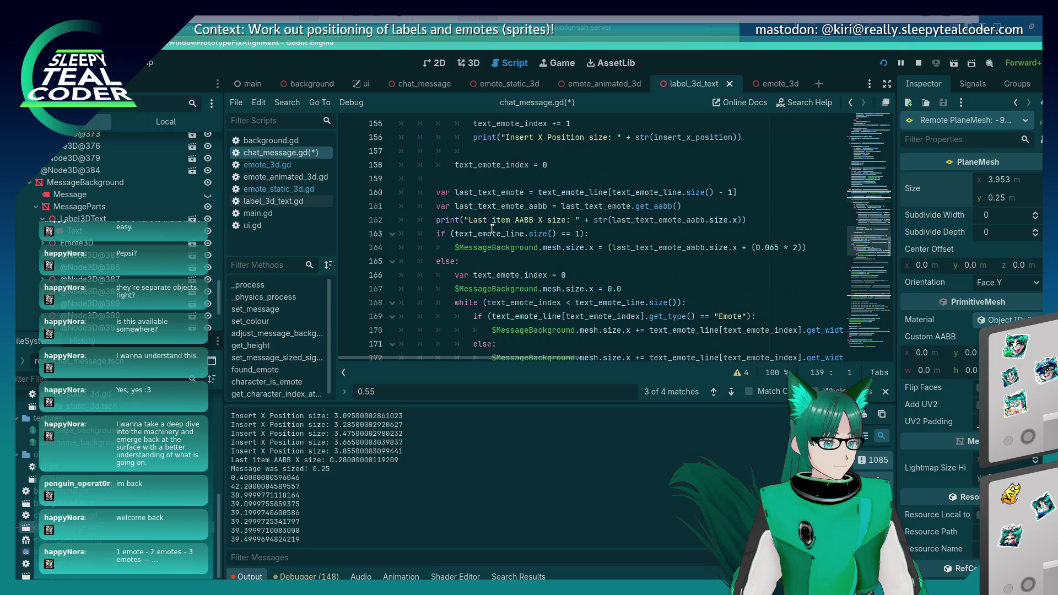
pyautogui.scroll(-2, 605, 226)
pyautogui.scroll(2, 606, 225)
# Below line 162, add TODOs 'Fix calculations for text and emotes.' and 'Fix issues when there is only an emote…'.
pyautogui.click(756, 220)
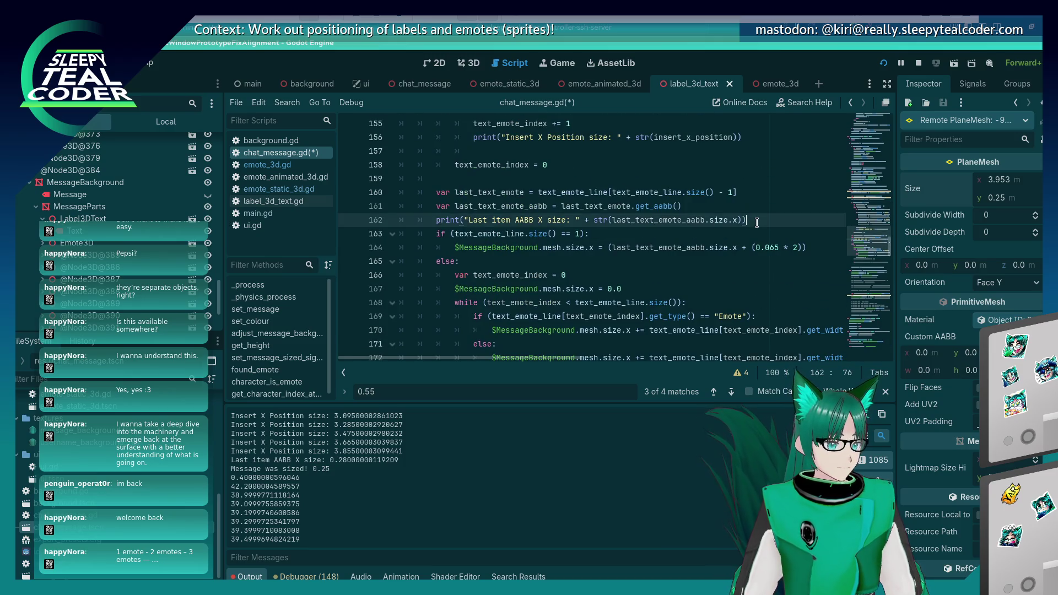
pyautogui.press('Return')
pyautogui.write('# TODO: ')
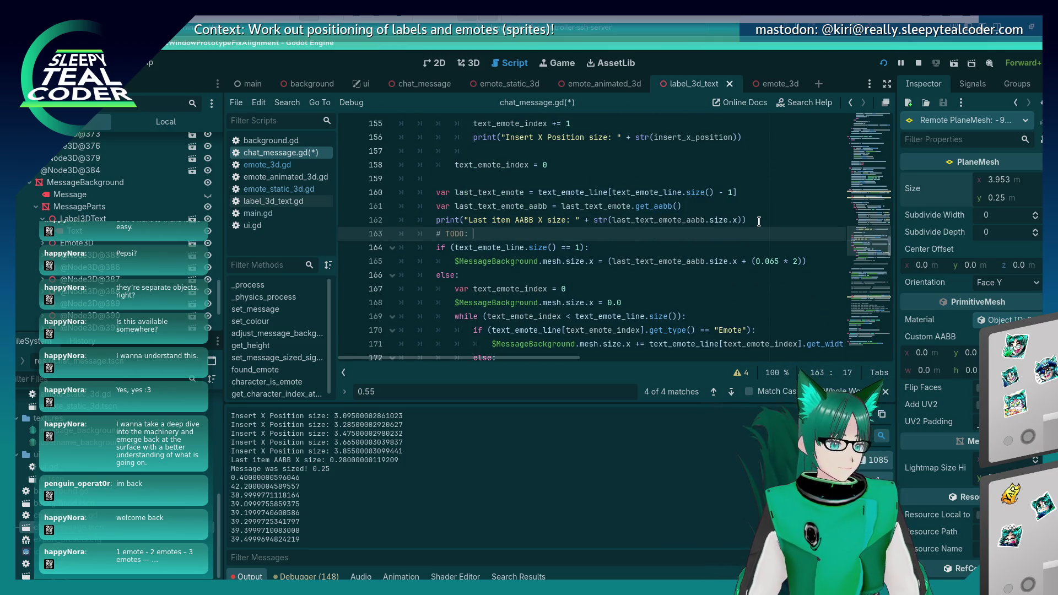
pyautogui.write('Fix calculat')
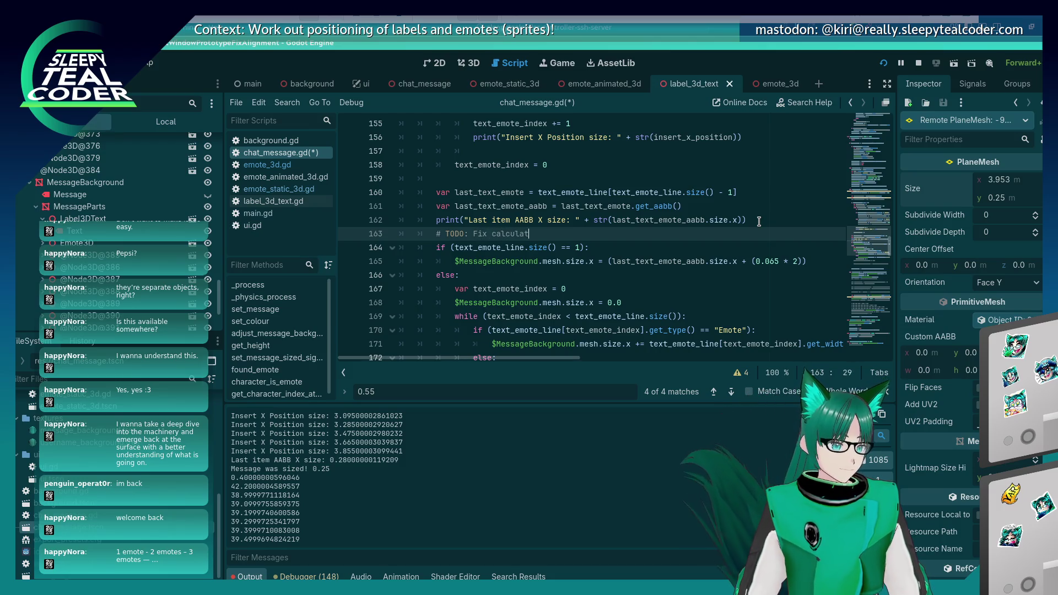
pyautogui.write('ions for text ')
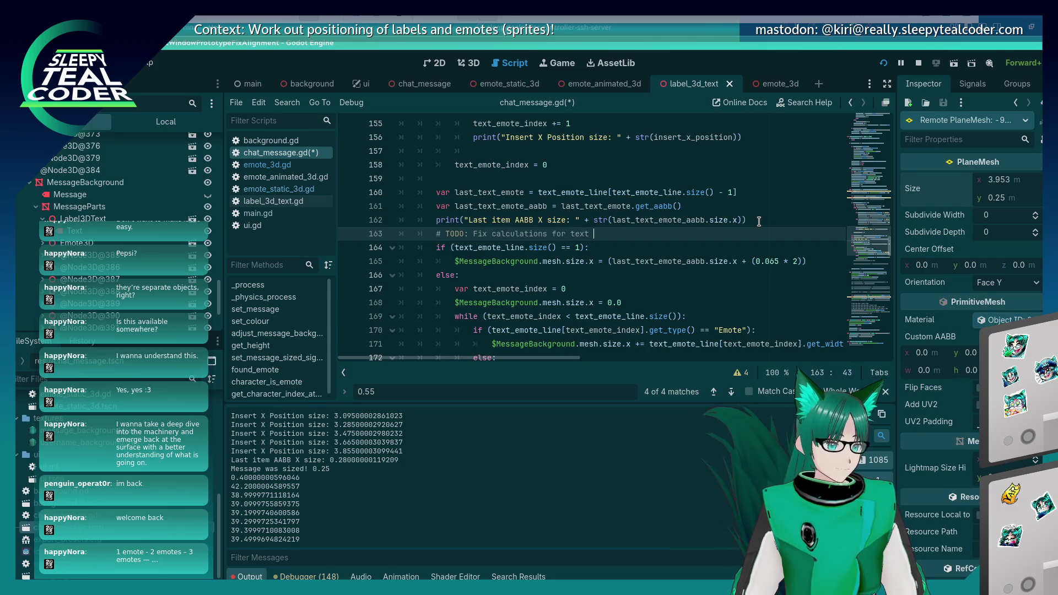
pyautogui.write('and emotes.')
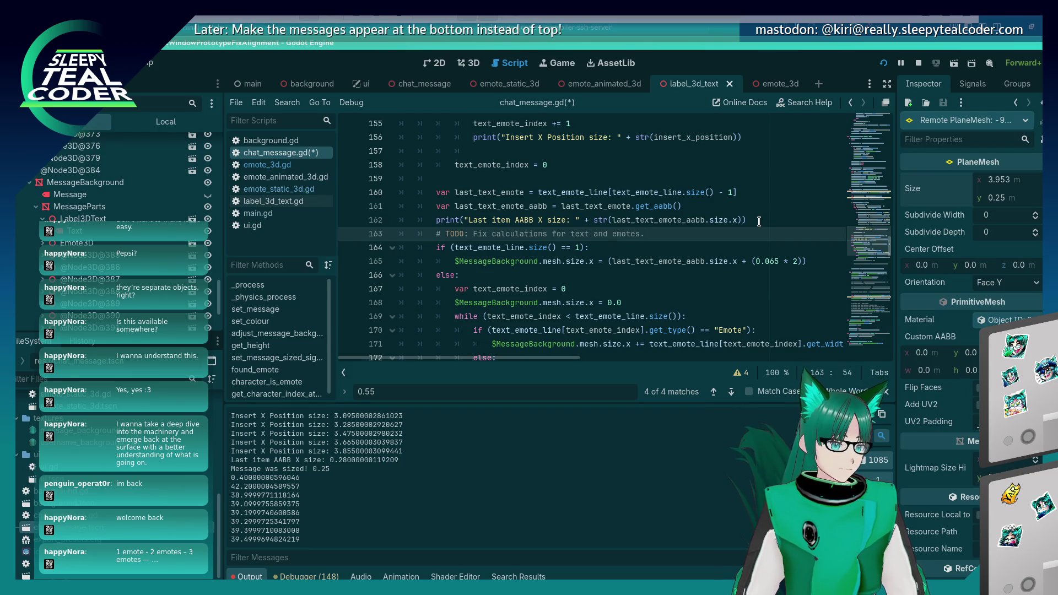
pyautogui.press('Return')
pyautogui.write('# TODO: ')
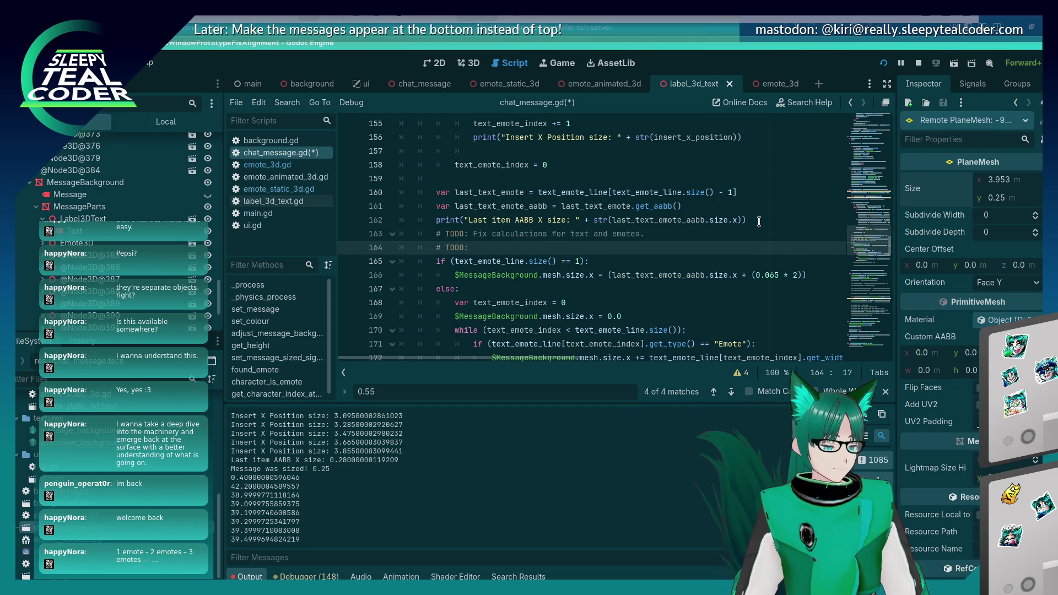
pyautogui.write('Fix issues')
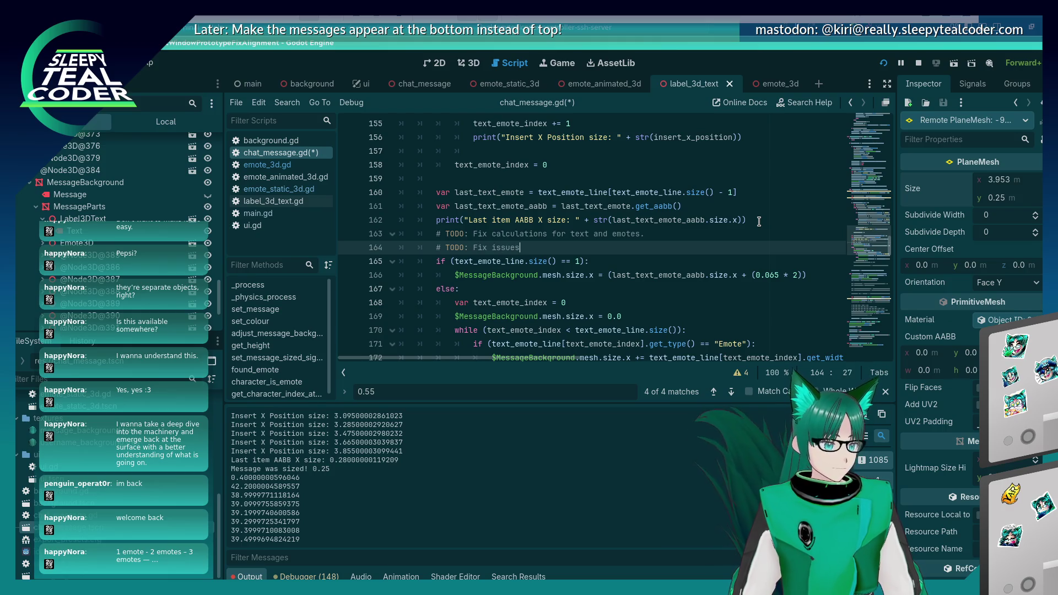
pyautogui.write(' when there is only an ')
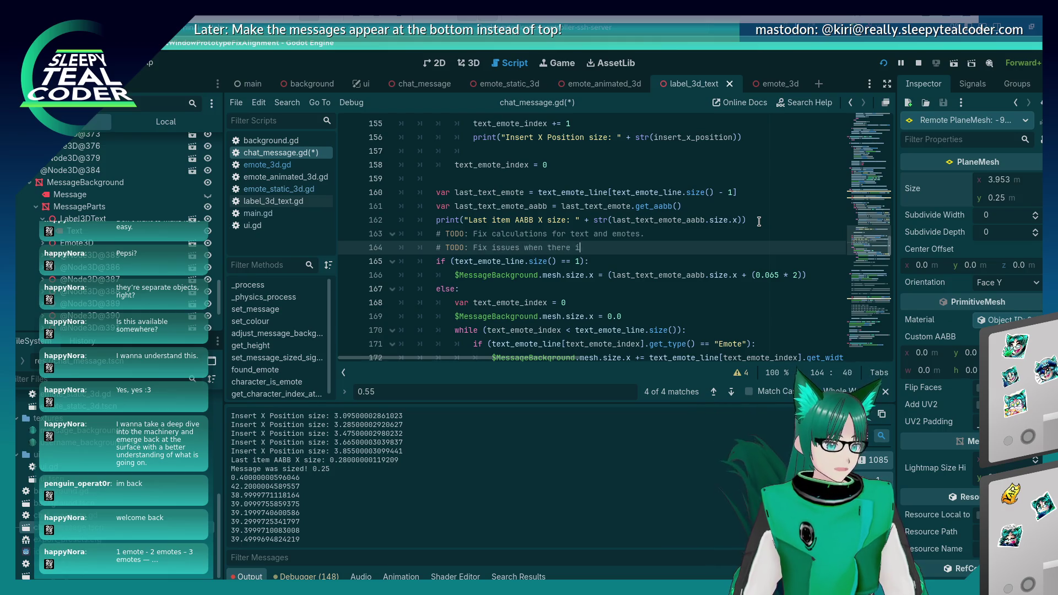
pyautogui.write('emote ')
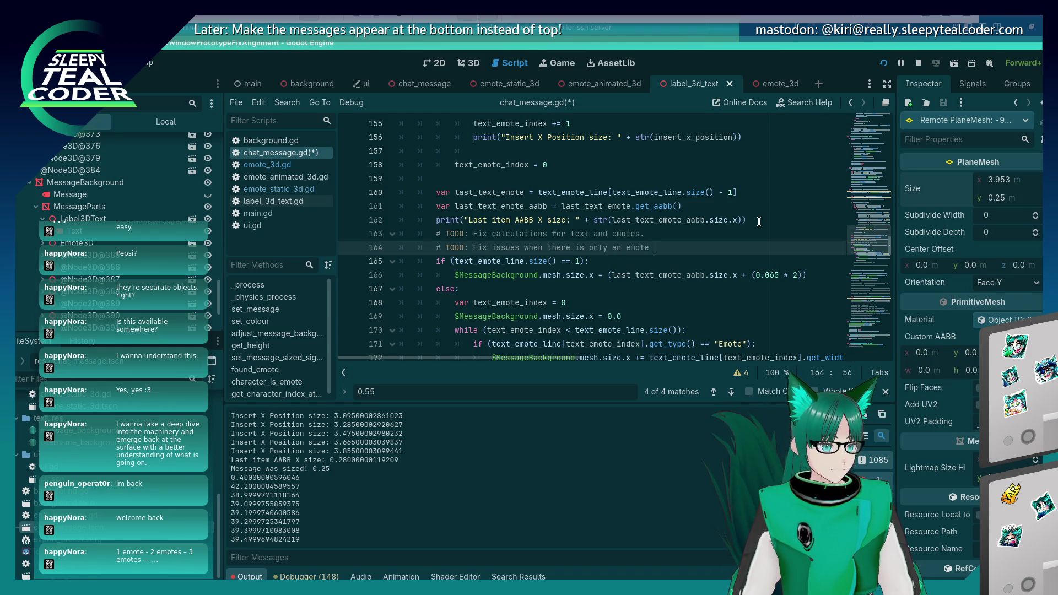
pyautogui.write('for the message.')
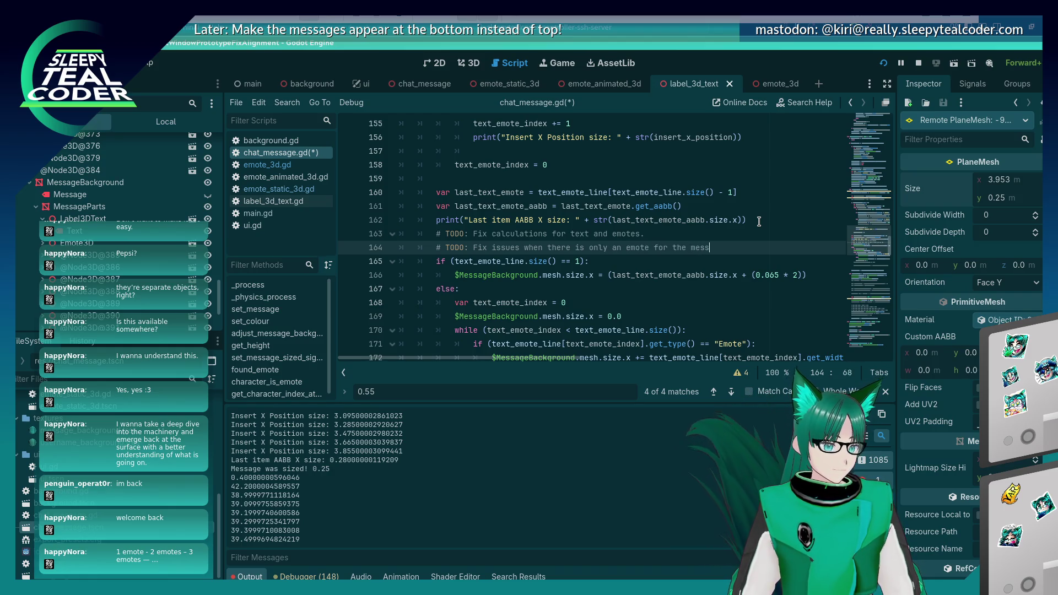
# Add a third TODO about single-text-character messages, change 'issues' to 'issue', and run the game.
pyautogui.press('Return')
pyautogui.write('# TODO: Fixx')
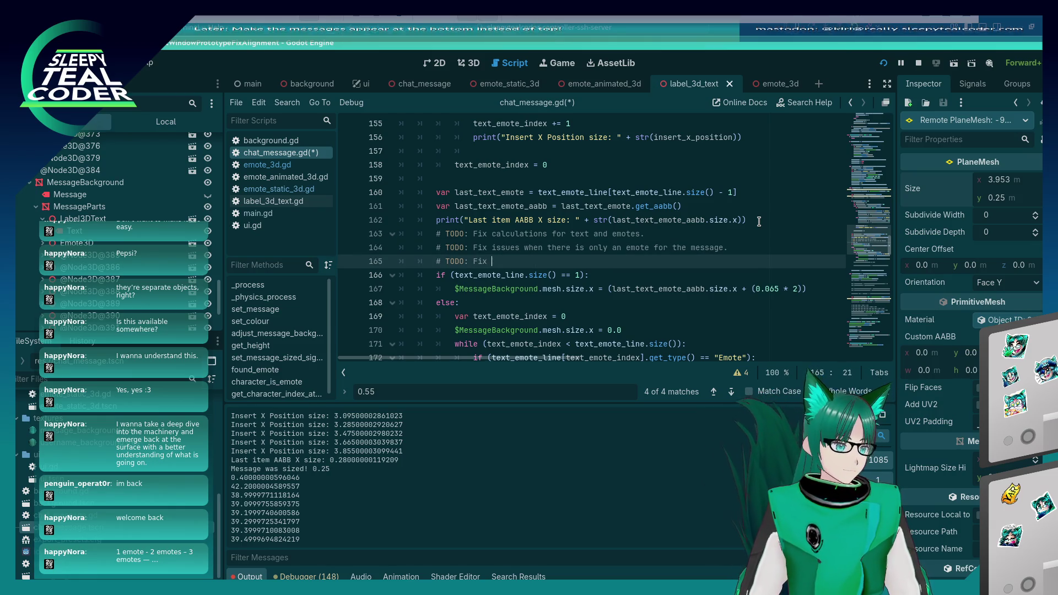
pyautogui.press('BackSpace')
pyautogui.write('issue')
pyautogui.press('Up')
pyautogui.press('Delete')
pyautogui.press('Down')
pyautogui.write('when there is ')
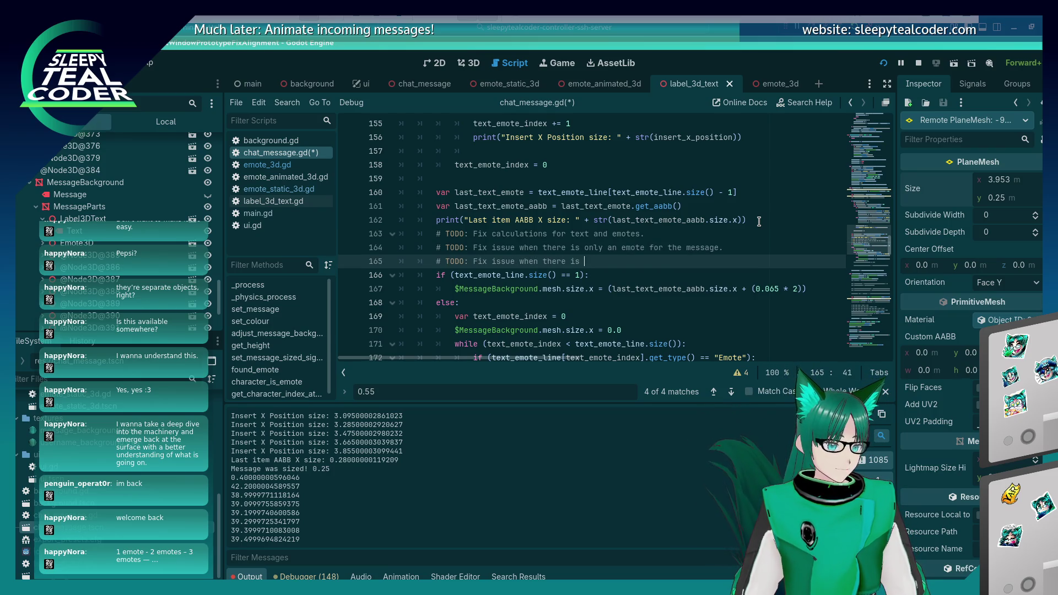
pyautogui.write('nne text character for the messa')
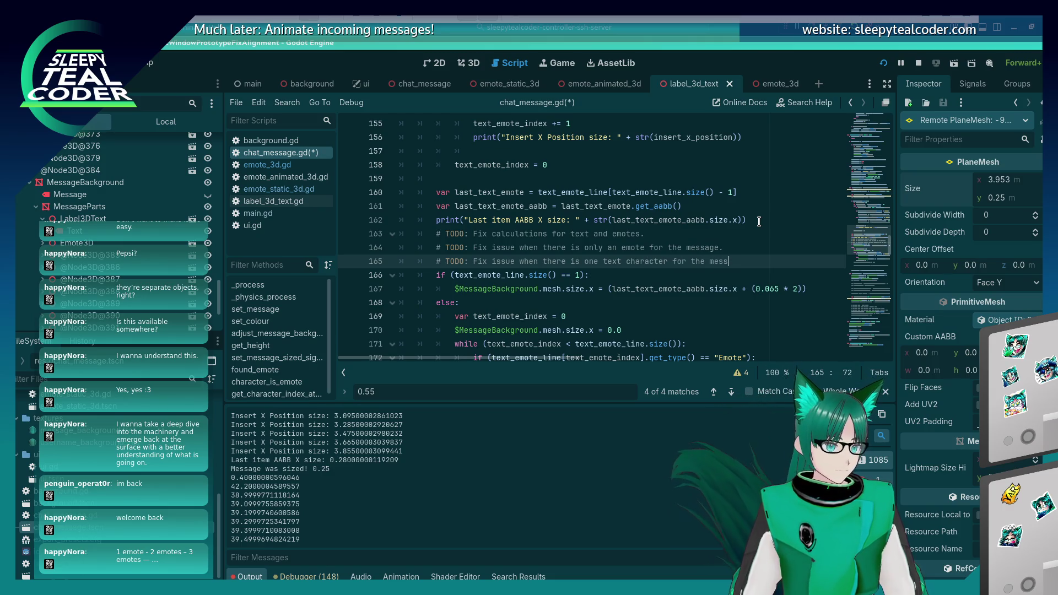
pyautogui.write('ge.')
pyautogui.press('F5')
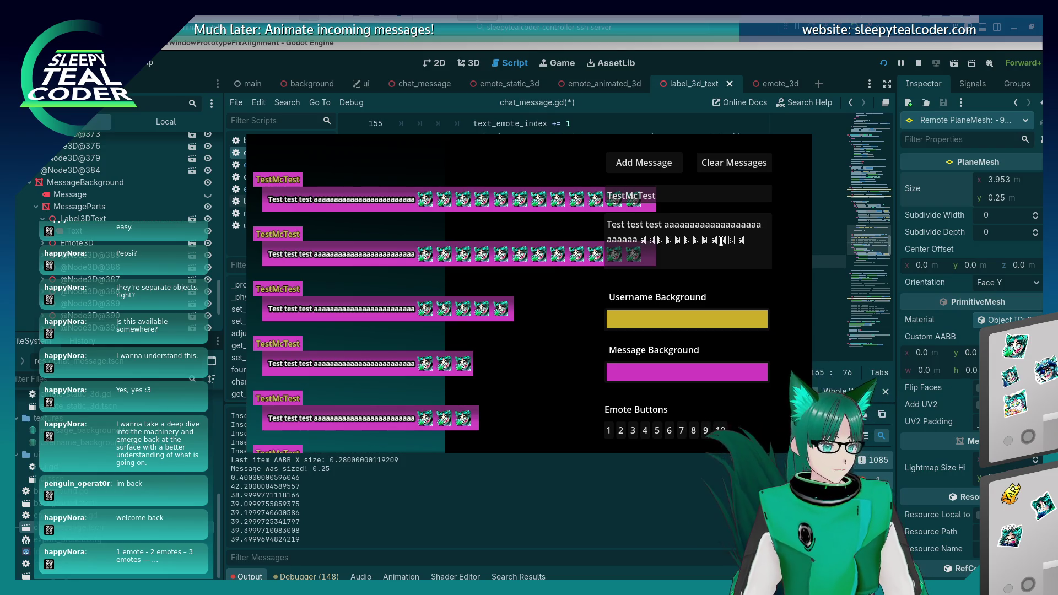
# Replace the message text with Test, an emote and 'i', post it, and return to the script.
pyautogui.moveTo(746, 241); pyautogui.dragTo(626, 224)
pyautogui.press('BackSpace')
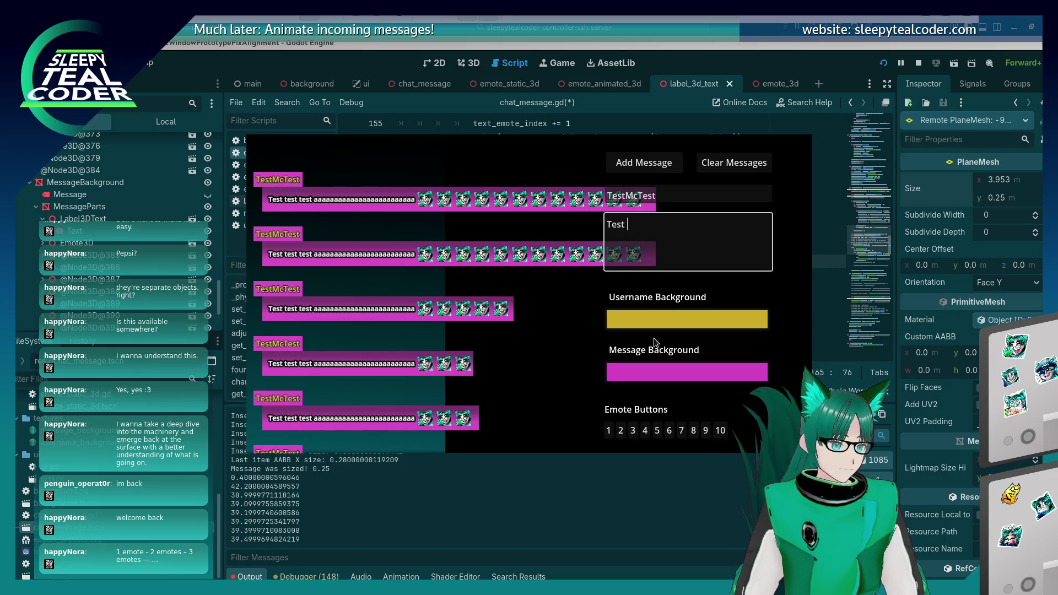
pyautogui.click(632, 430)
pyautogui.click(670, 229)
pyautogui.write('i')
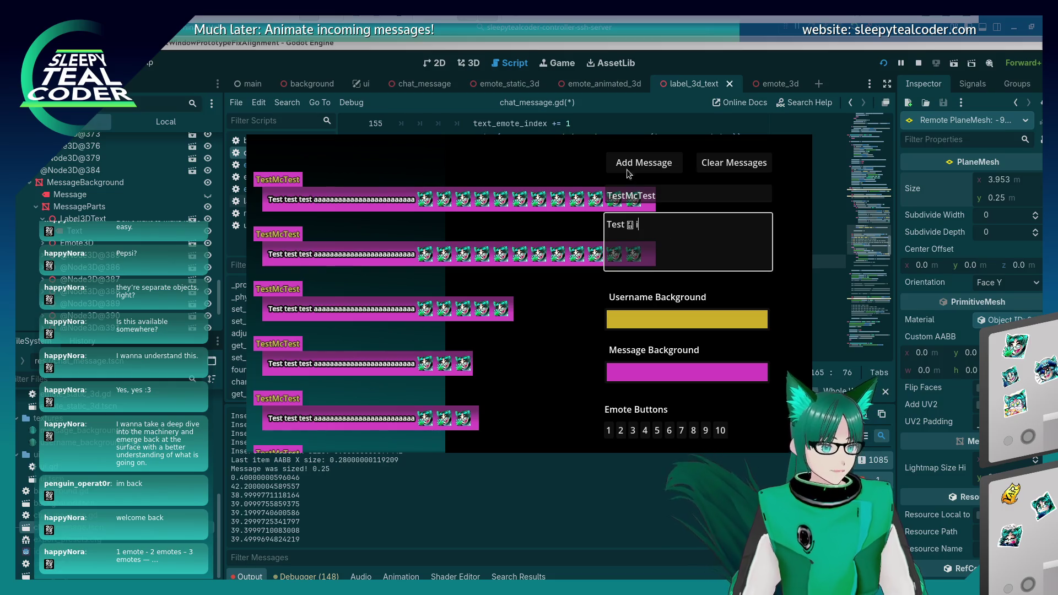
pyautogui.click(626, 168)
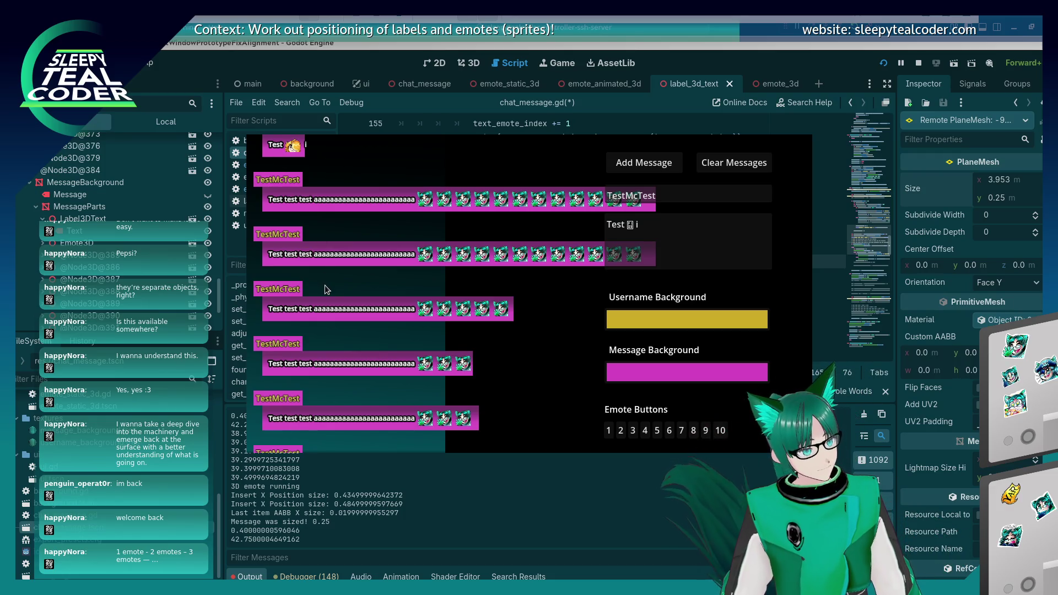
pyautogui.click(656, 85)
pyautogui.scroll(-6, 457, 221)
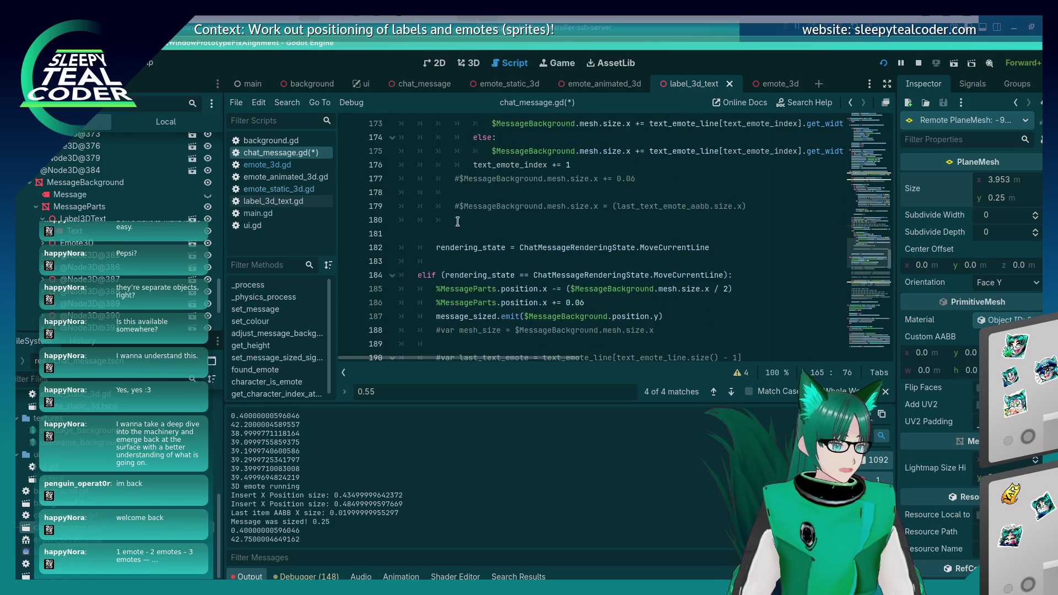
# Uncomment the background width adjustment on line 177, save, and post a test message in the game.
pyautogui.click(457, 178)
pyautogui.hotkey('ctrl', 'k')
pyautogui.hotkey('ctrl', 's')
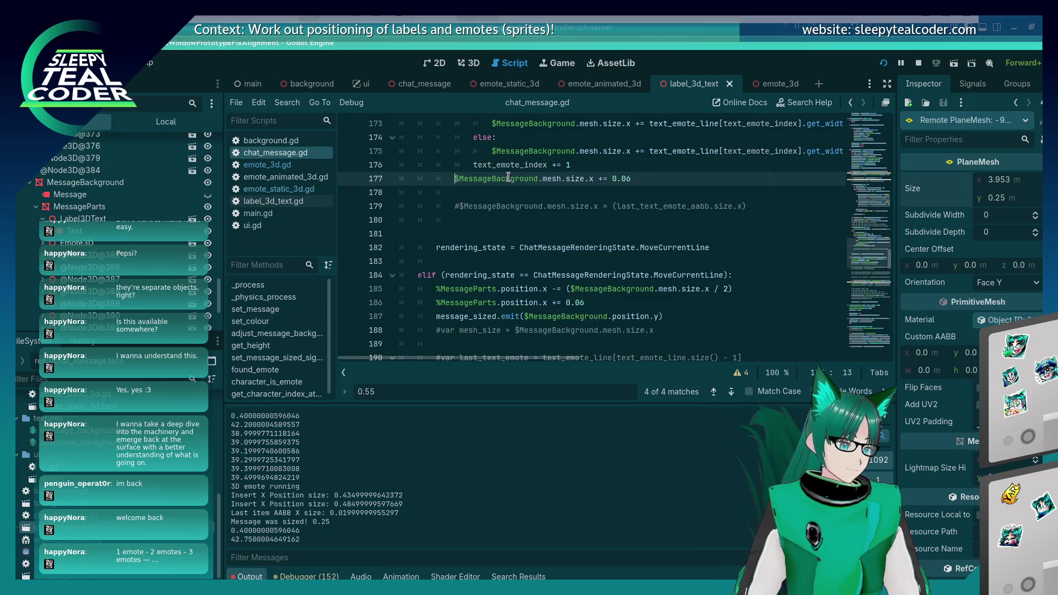
pyautogui.press('F5')
pyautogui.click(631, 157)
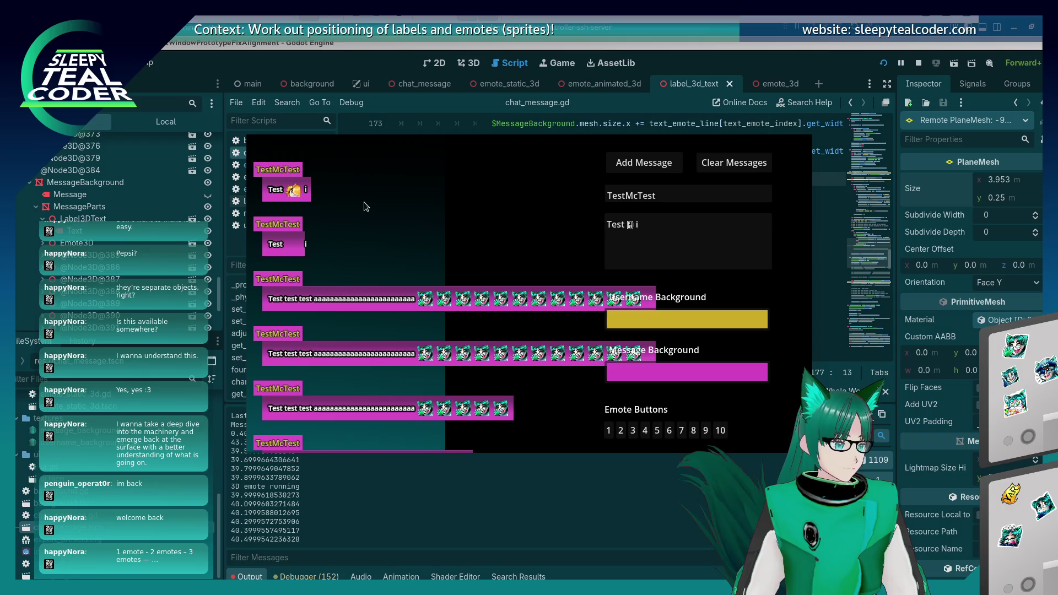
# Compare the script and the running game's messages, then switch to Konsole.
pyautogui.hotkey('alt', 'Tab')
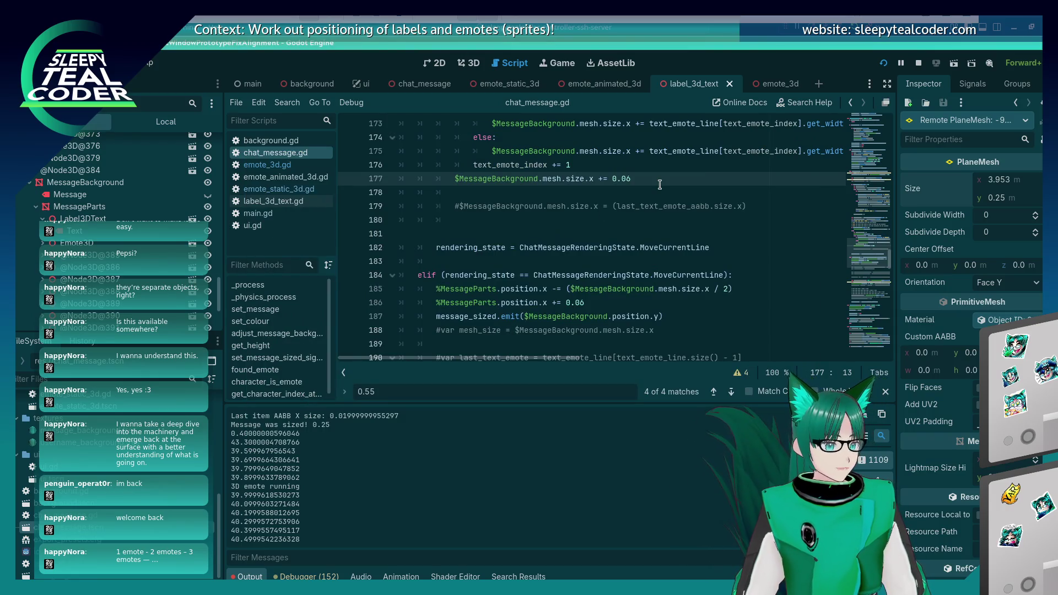
pyautogui.hotkey('alt', 'Tab')
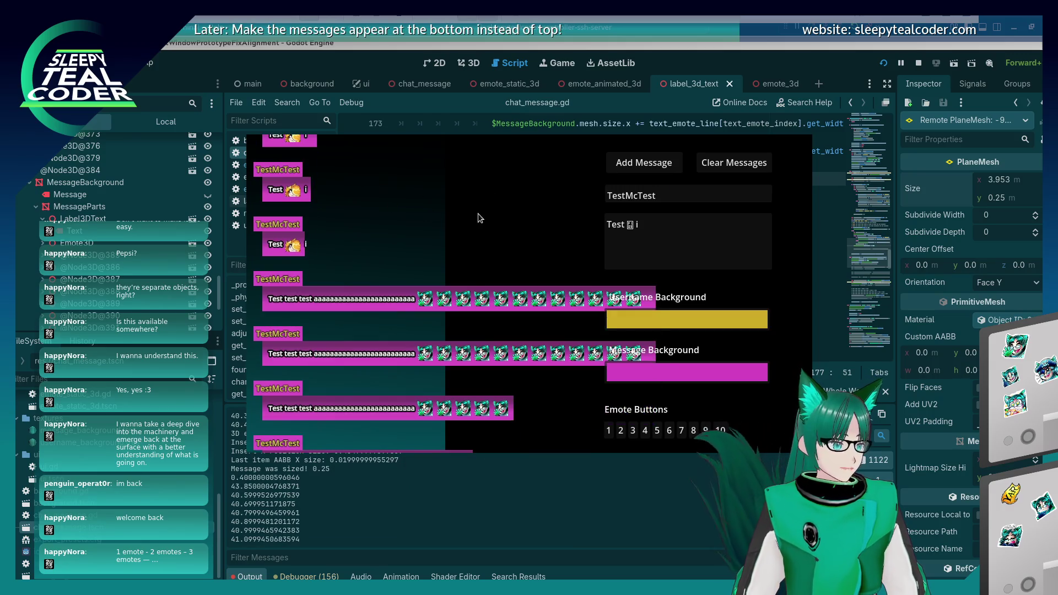
pyautogui.hotkey('alt', 'Tab')
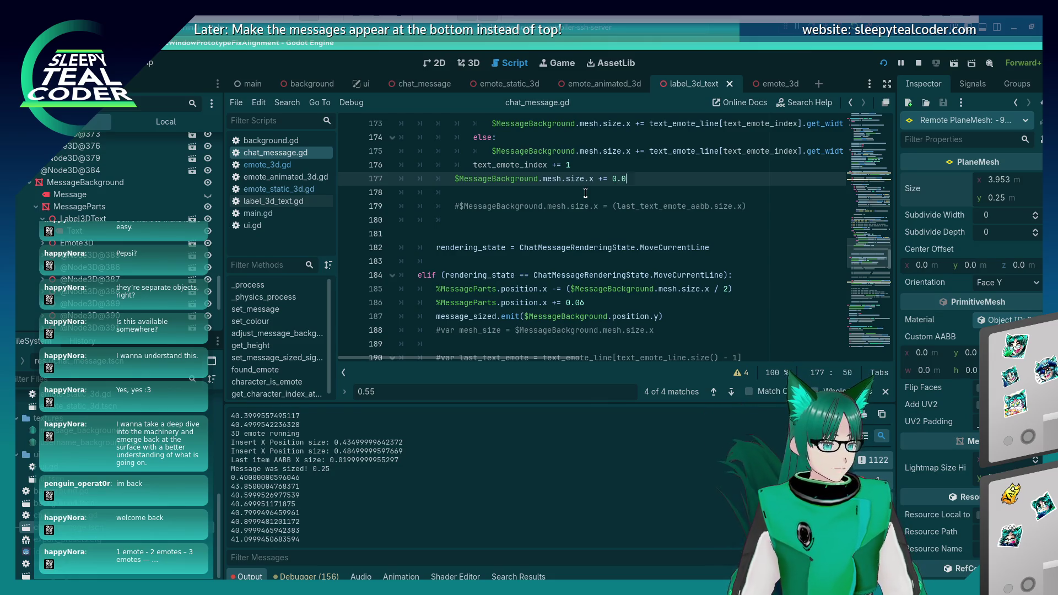
pyautogui.hotkey('alt', 'Tab')
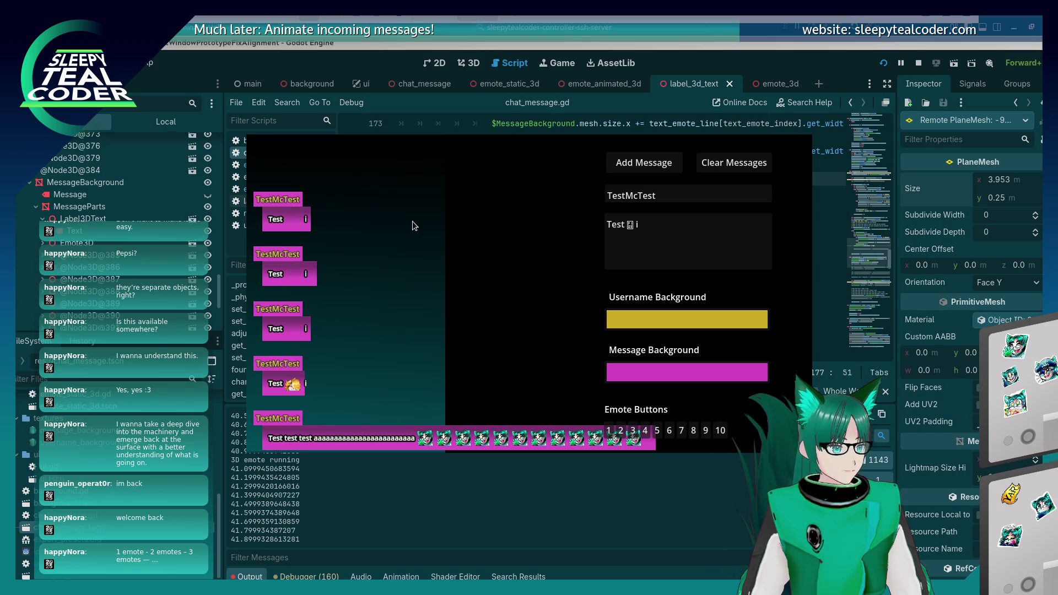
pyautogui.hotkey('alt', 'Tab')
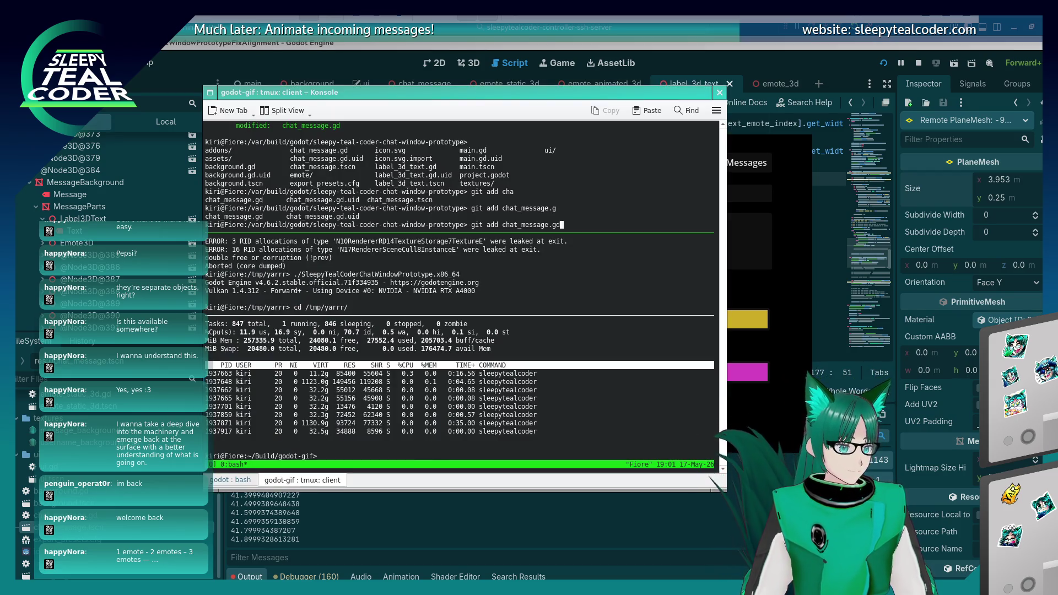
# Replace the pending git add with git stash, close the game, run the stash, and relaunch the prototype.
pyautogui.hotkey('ctrl', 'c')
pyautogui.write('git stash')
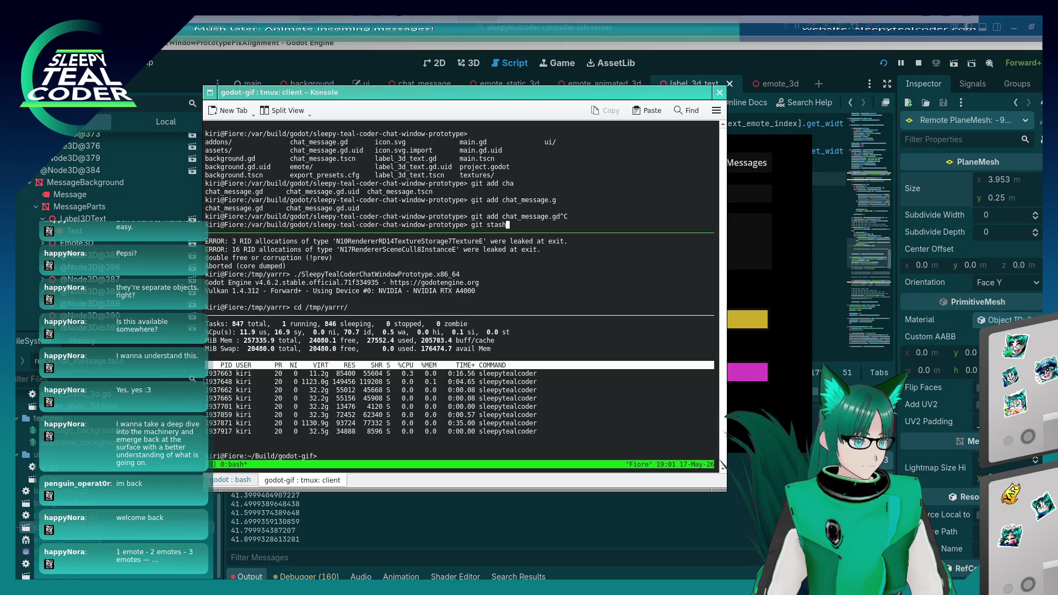
pyautogui.hotkey('alt', 'Tab')
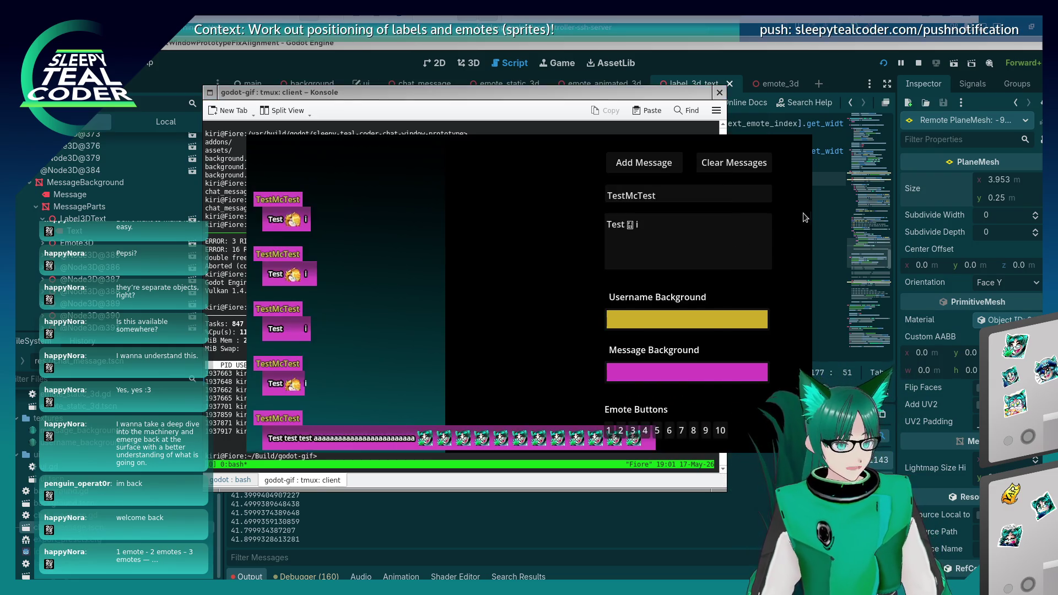
pyautogui.hotkey('alt', 'F4')
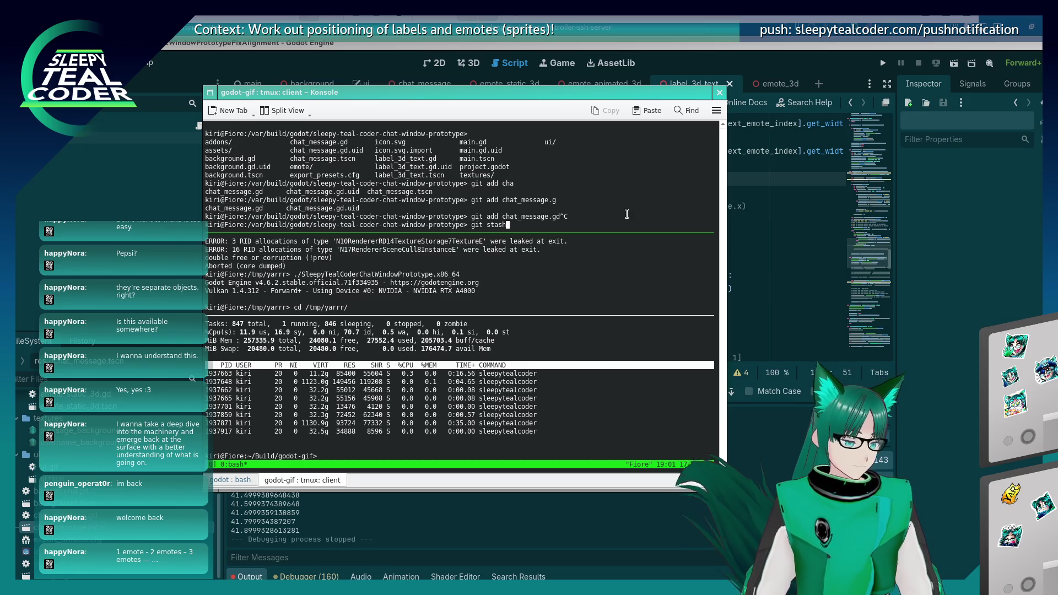
pyautogui.press('Return')
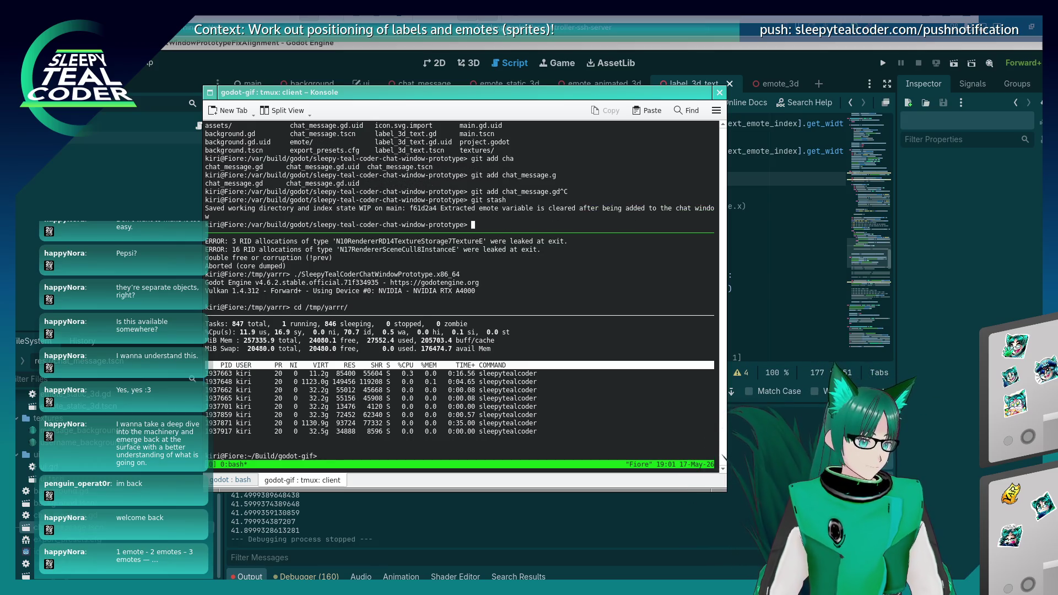
pyautogui.click(882, 64)
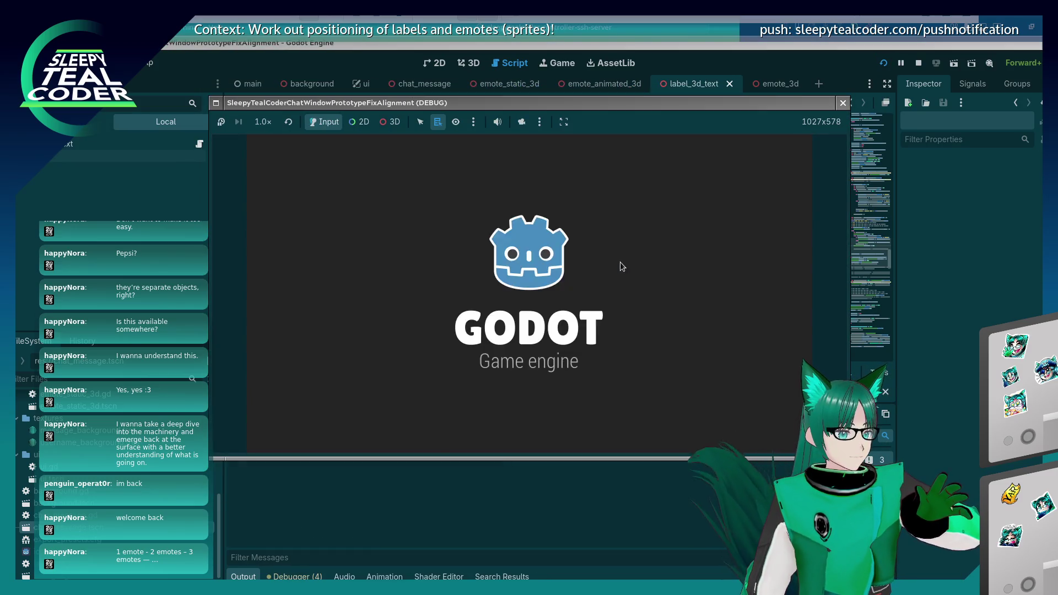
# Post a plain test message, then one with two emotes.
pyautogui.click(644, 162)
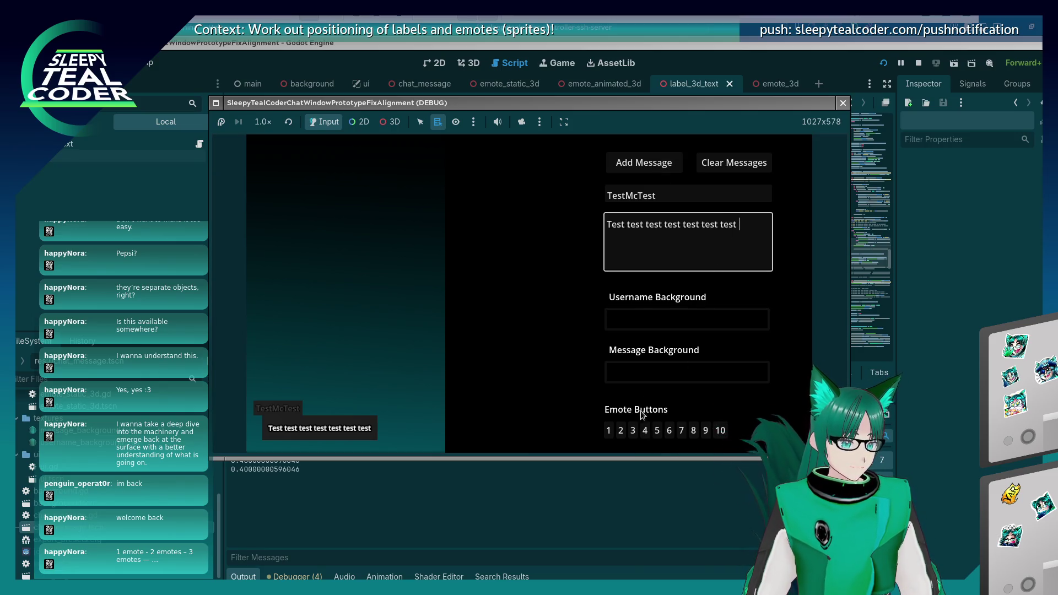
pyautogui.click(644, 430)
pyautogui.click(632, 430)
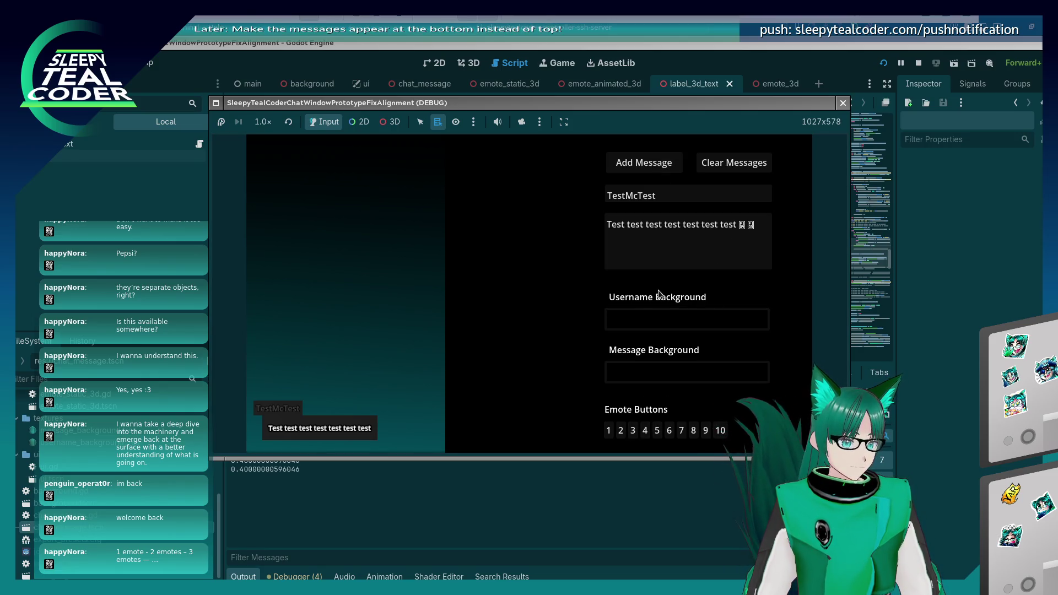
pyautogui.click(660, 163)
# Build a long row of emotes by clicking and pasting, and post that message.
pyautogui.click(766, 227)
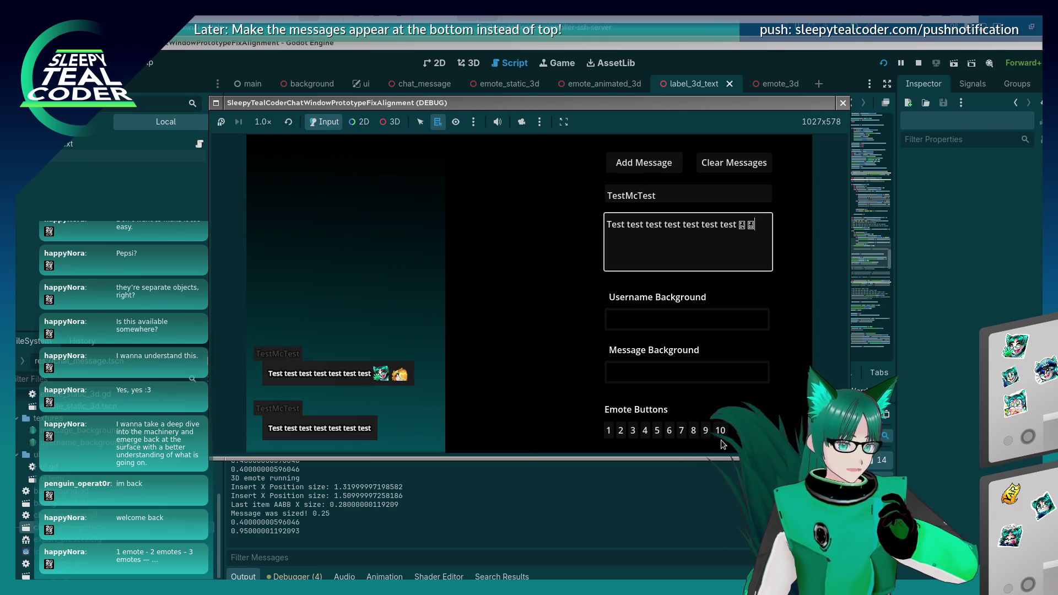
pyautogui.click(720, 431)
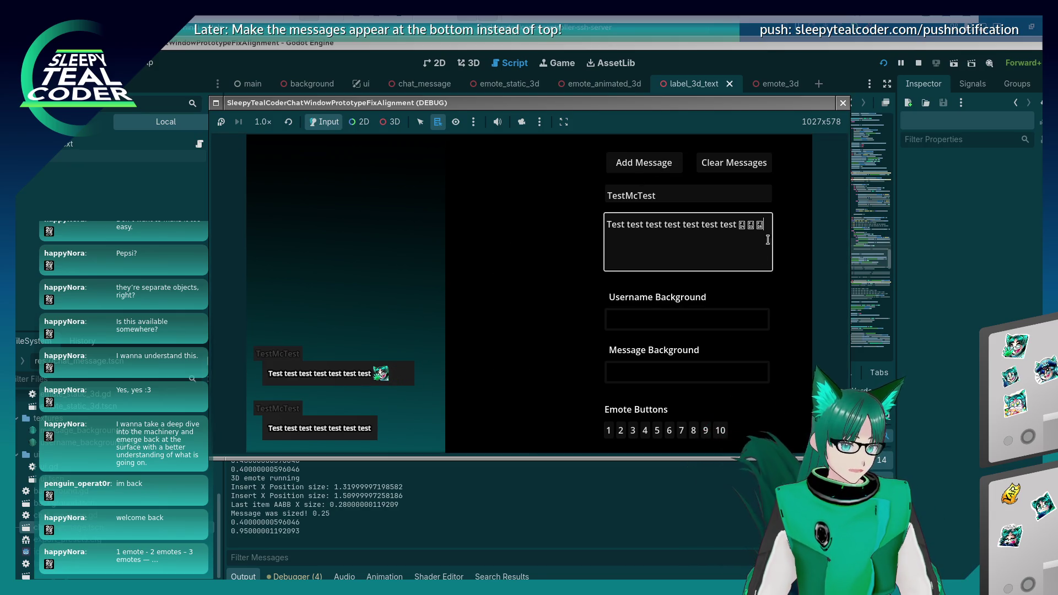
pyautogui.click(722, 431)
pyautogui.click(668, 250)
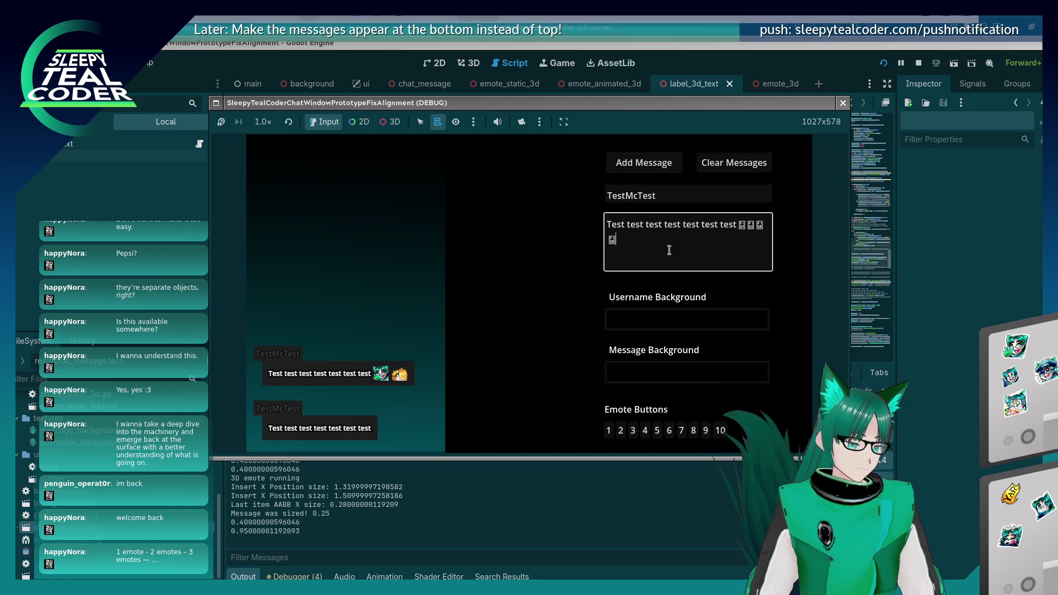
pyautogui.hotkey('ctrl', 'v')
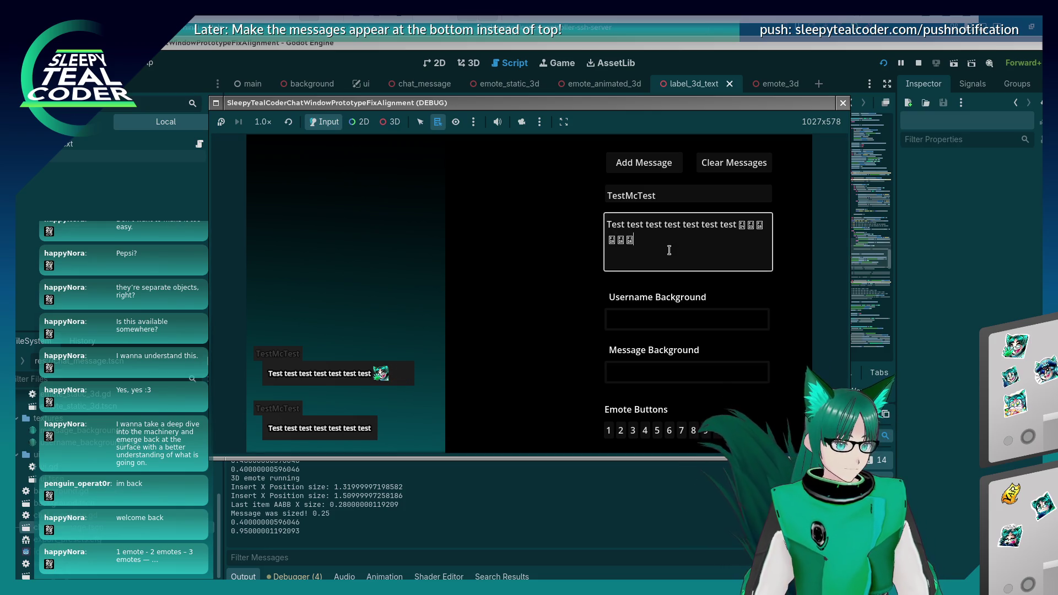
pyautogui.hotkey('ctrl', 'v')
pyautogui.hotkey('ctrl', 'v')
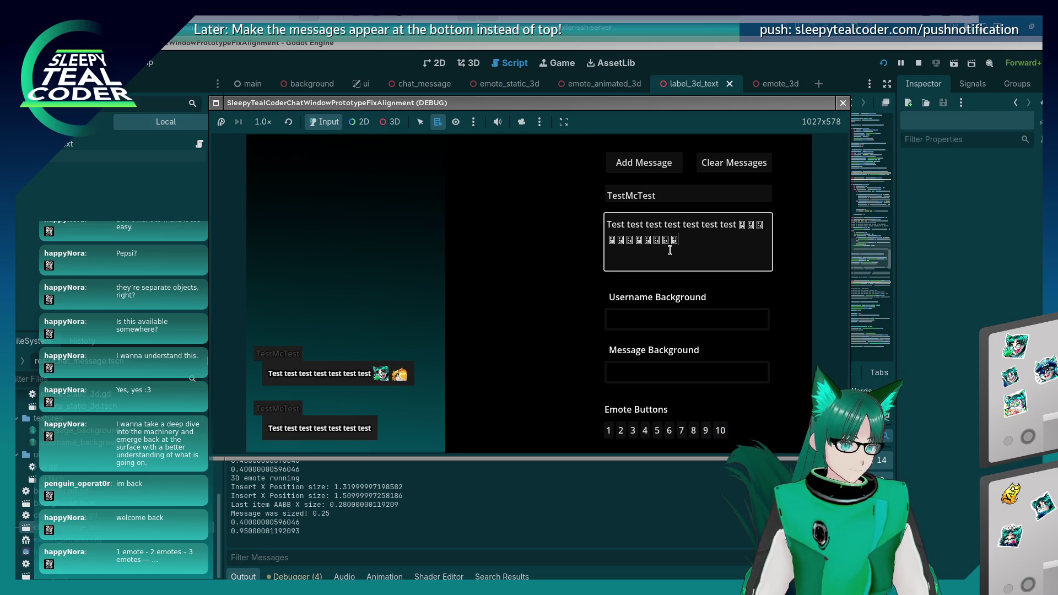
pyautogui.click(640, 164)
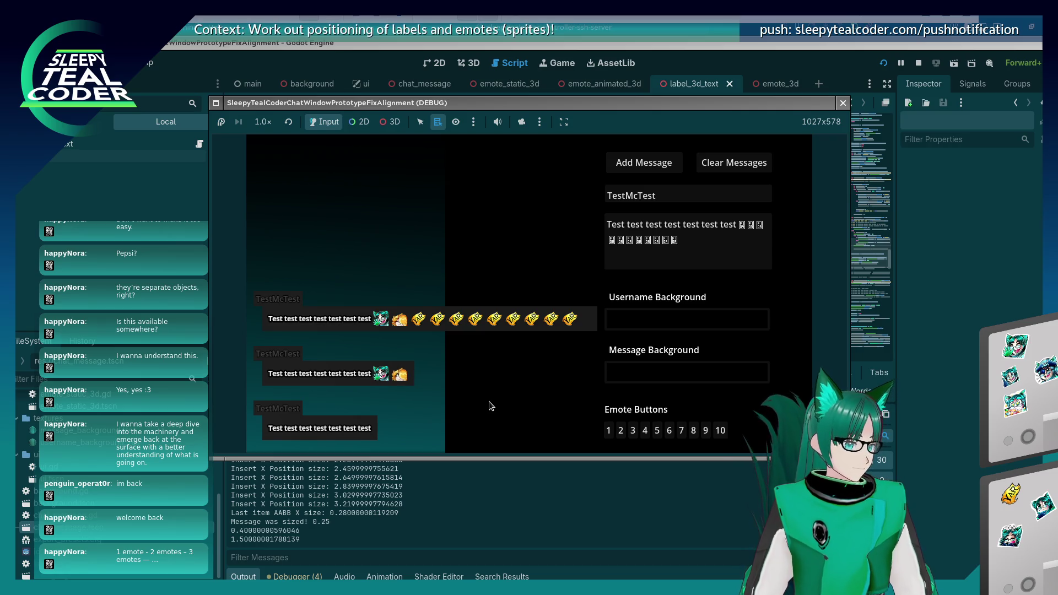
# Delete the extra emotes and post a message with a single emote.
pyautogui.click(716, 234)
pyautogui.moveTo(717, 233); pyautogui.dragTo(745, 225)
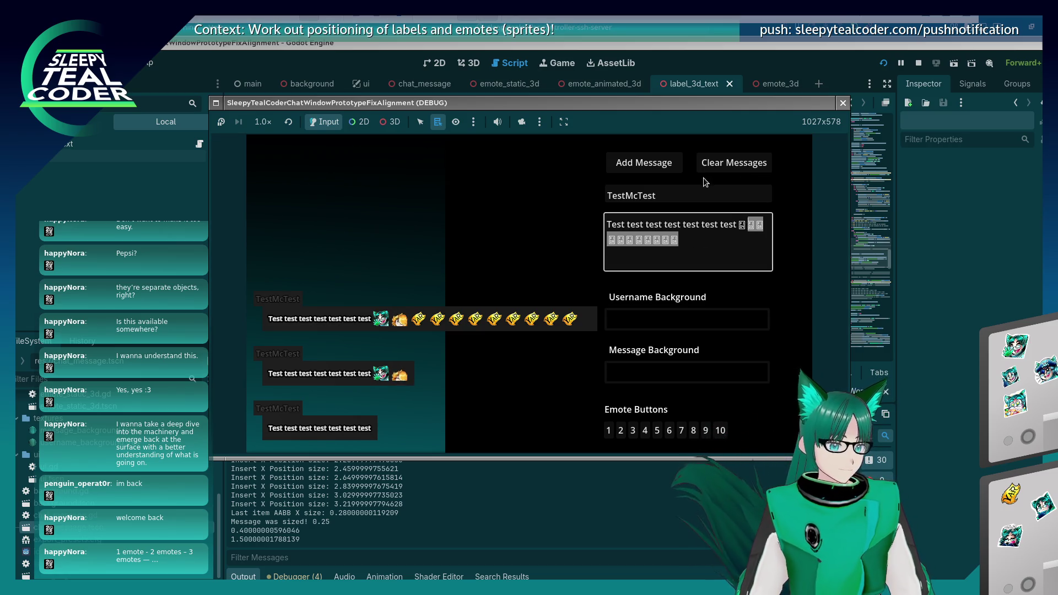
pyautogui.press('BackSpace')
pyautogui.click(652, 164)
# In Konsole, reapply the stashed changes with git stash apply.
pyautogui.hotkey('alt', 'Tab')
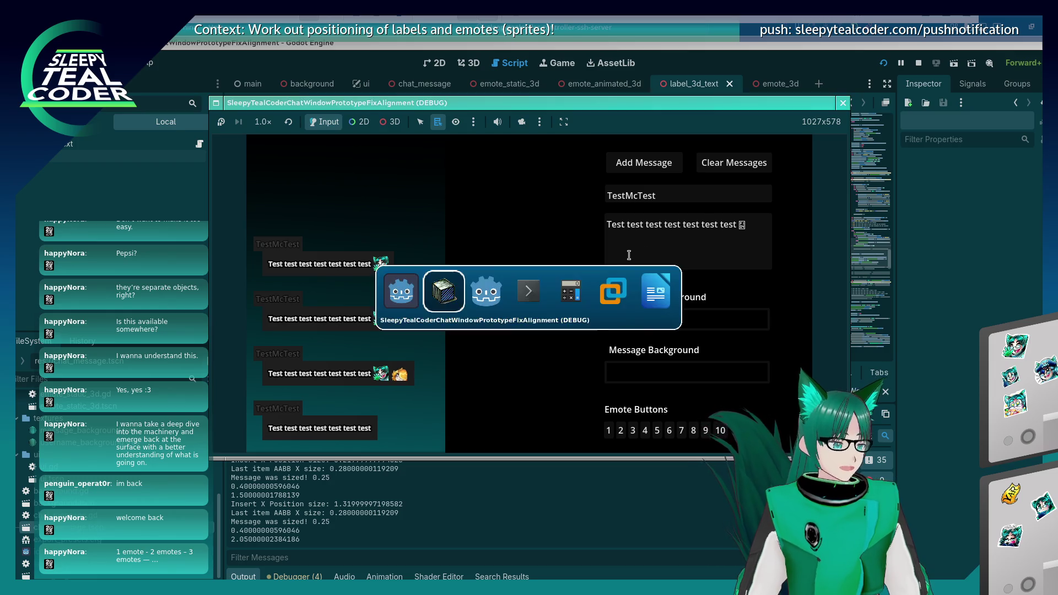
pyautogui.hotkey('alt', 'Tab')
pyautogui.hotkey('alt', 'Tab')
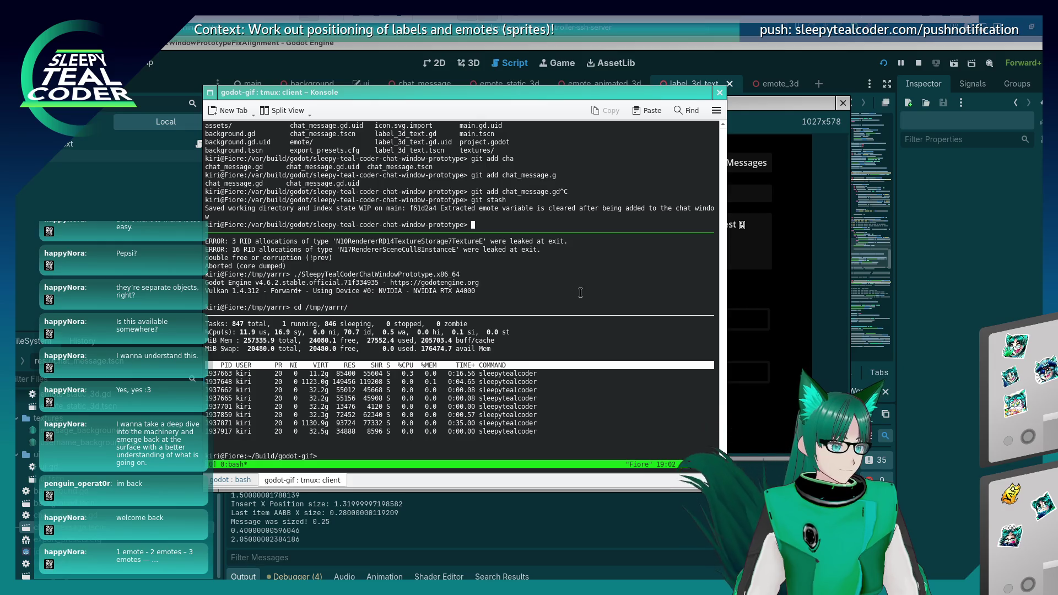
pyautogui.write('git st')
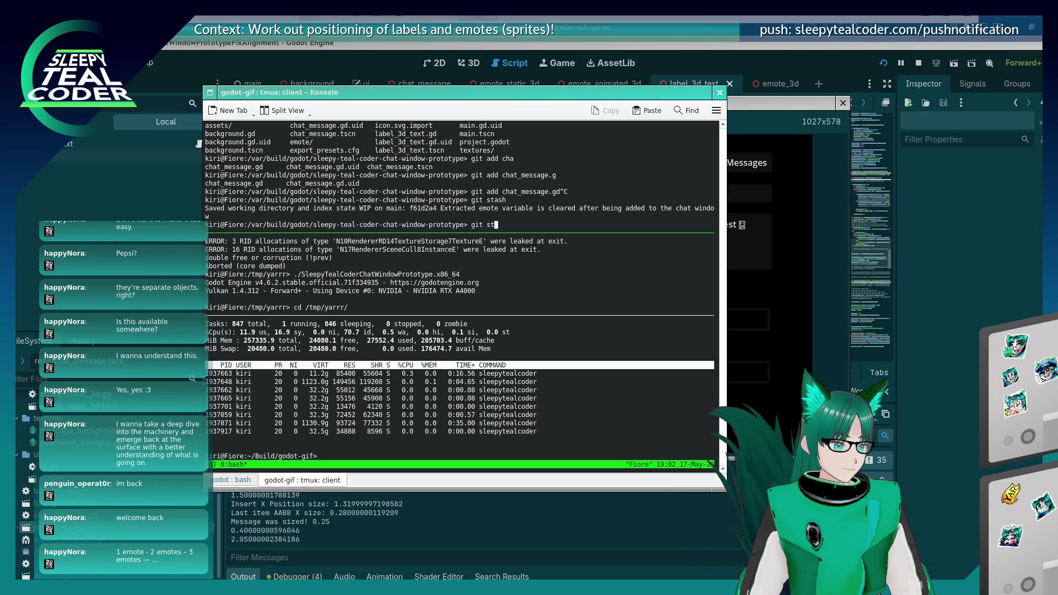
pyautogui.write('ash apply')
pyautogui.press('Return')
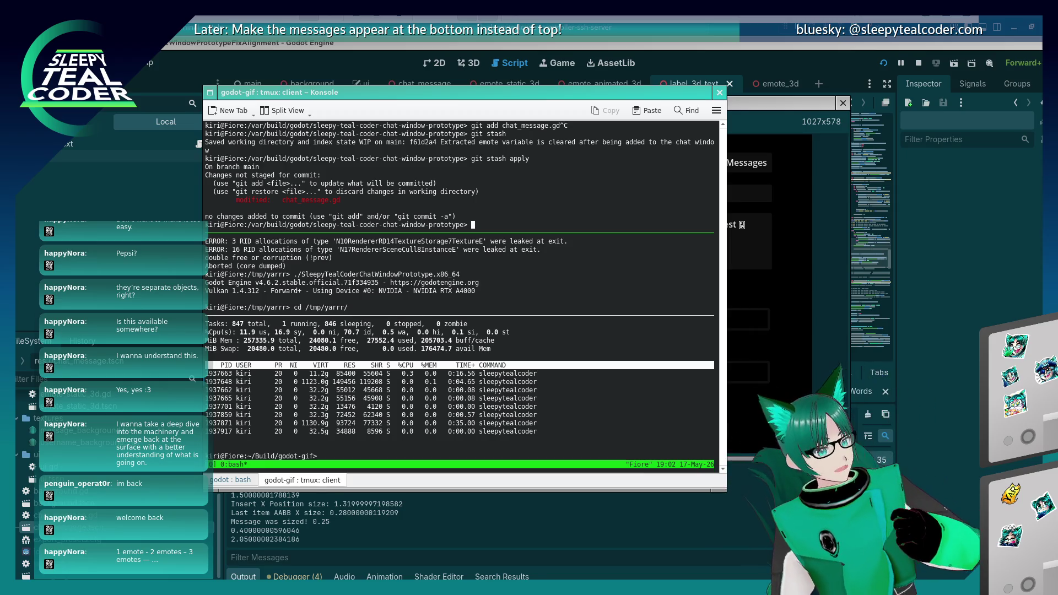
# Run git status to confirm chat_message.gd shows as modified again.
pyautogui.write('git st')
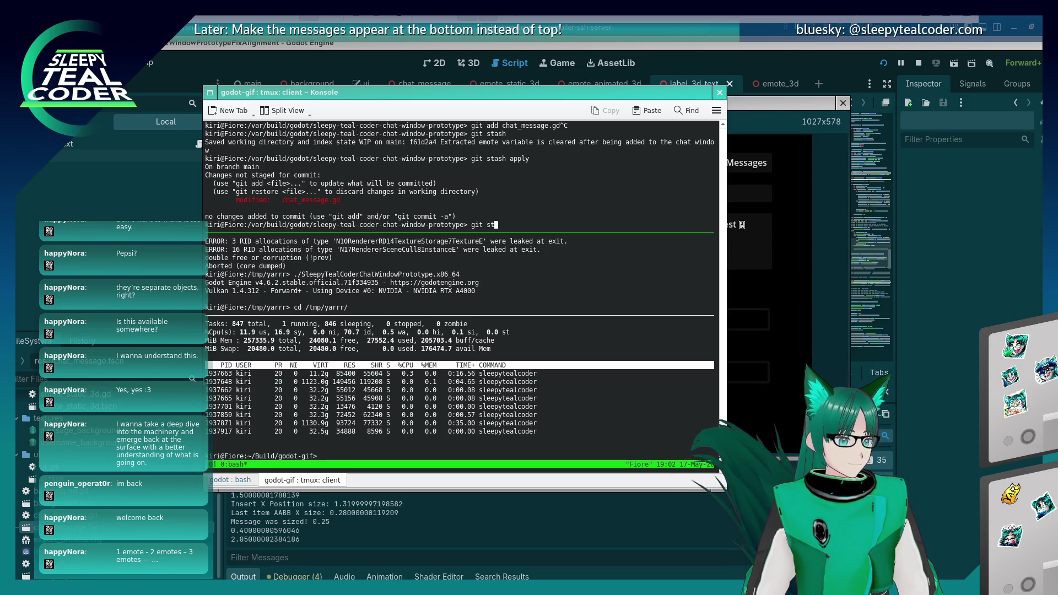
pyautogui.write('atus')
pyautogui.press('Return')
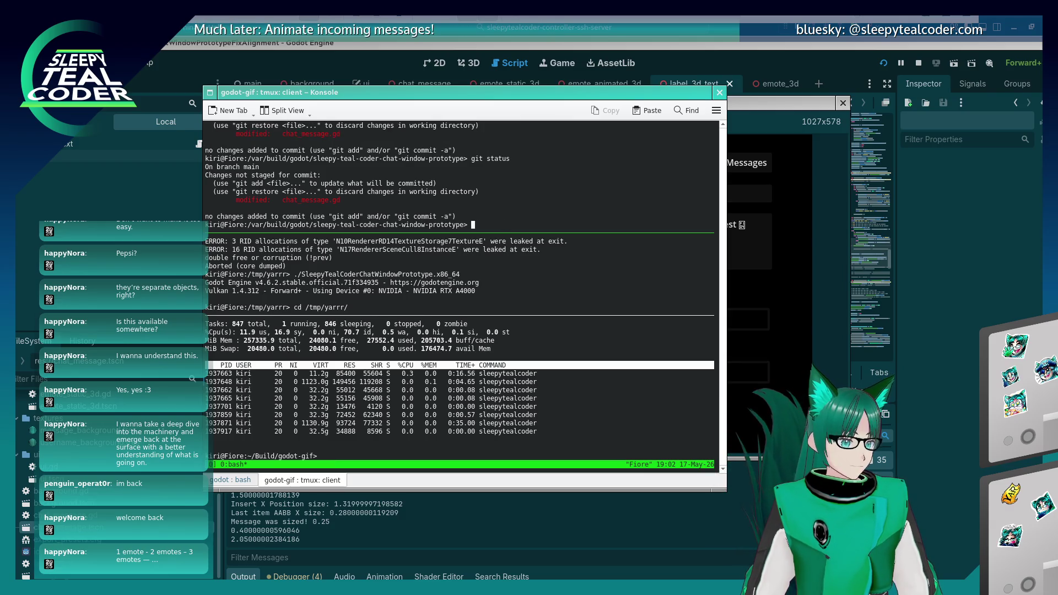
pyautogui.hotkey('alt', 'Tab')
# Save the restored chat_message.gd at line 176 and bring the running chat preview back with F5.
pyautogui.click(936, 321)
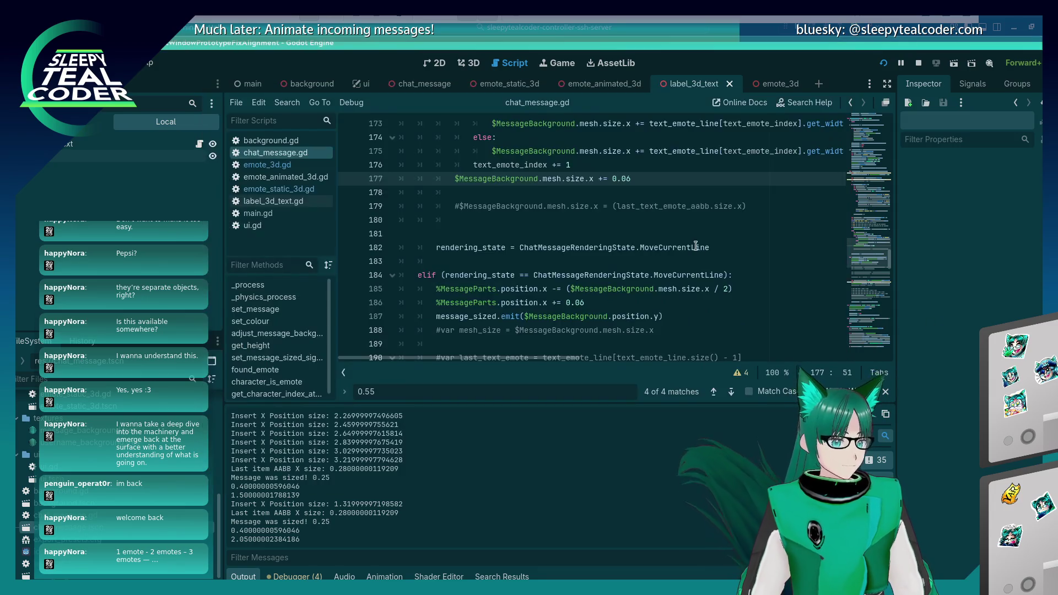
pyautogui.click(661, 248)
pyautogui.hotkey('ctrl', 's')
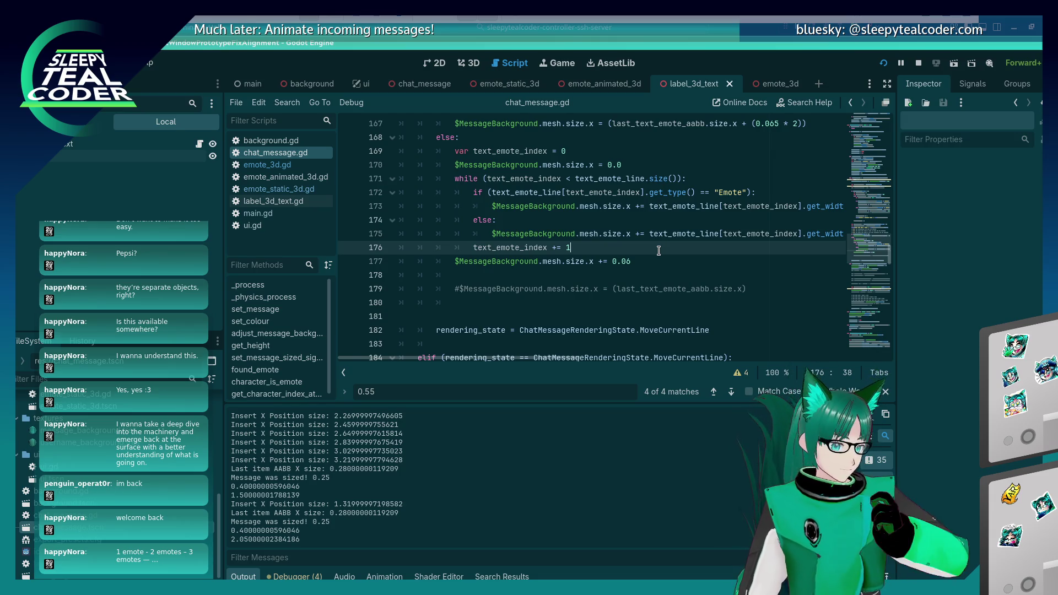
pyautogui.press('F5')
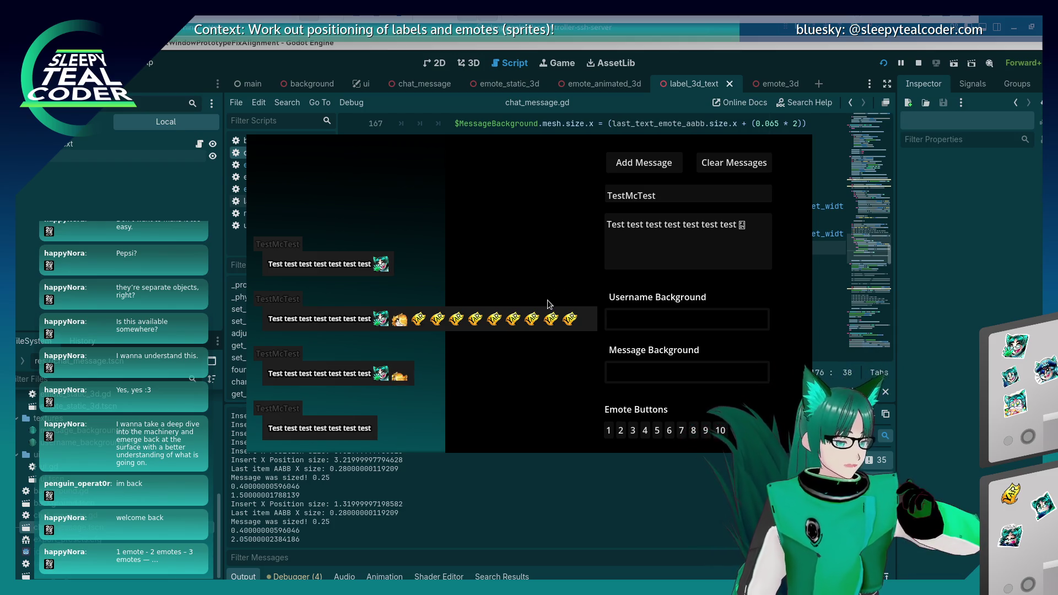
# Choose a yellow username background and purple message background, then add a TestMcTest message.
pyautogui.click(674, 319)
pyautogui.moveTo(759, 154); pyautogui.dragTo(760, 168)
pyautogui.click(605, 212)
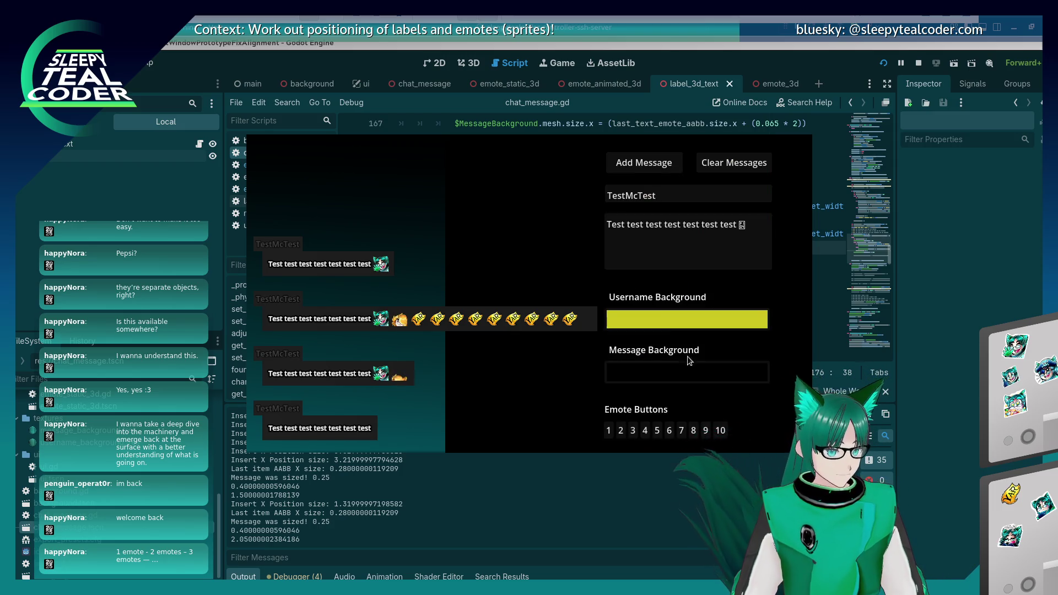
pyautogui.click(712, 349)
pyautogui.click(752, 249)
pyautogui.click(479, 233)
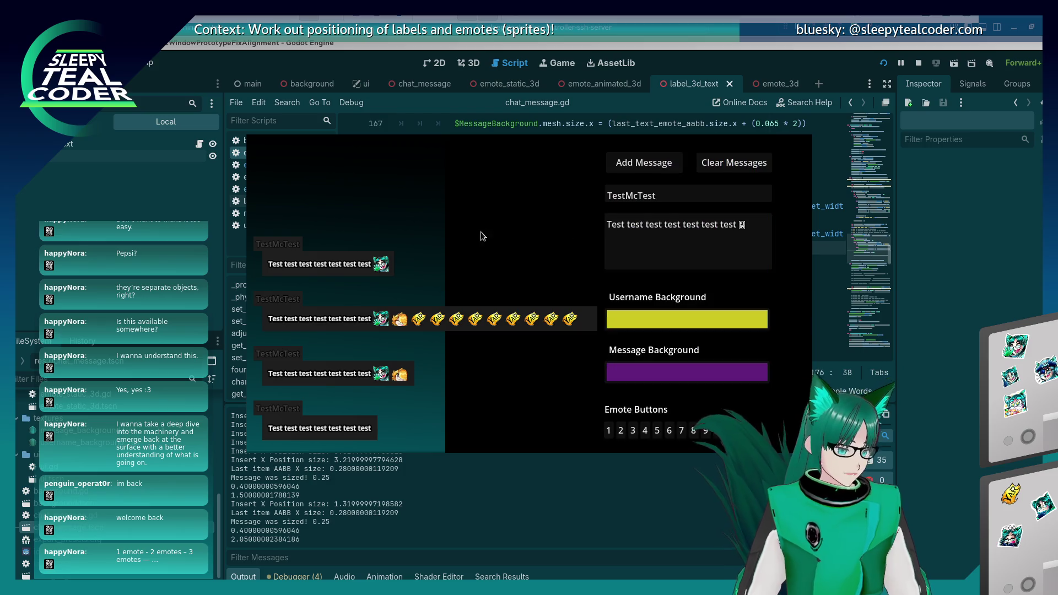
pyautogui.click(643, 163)
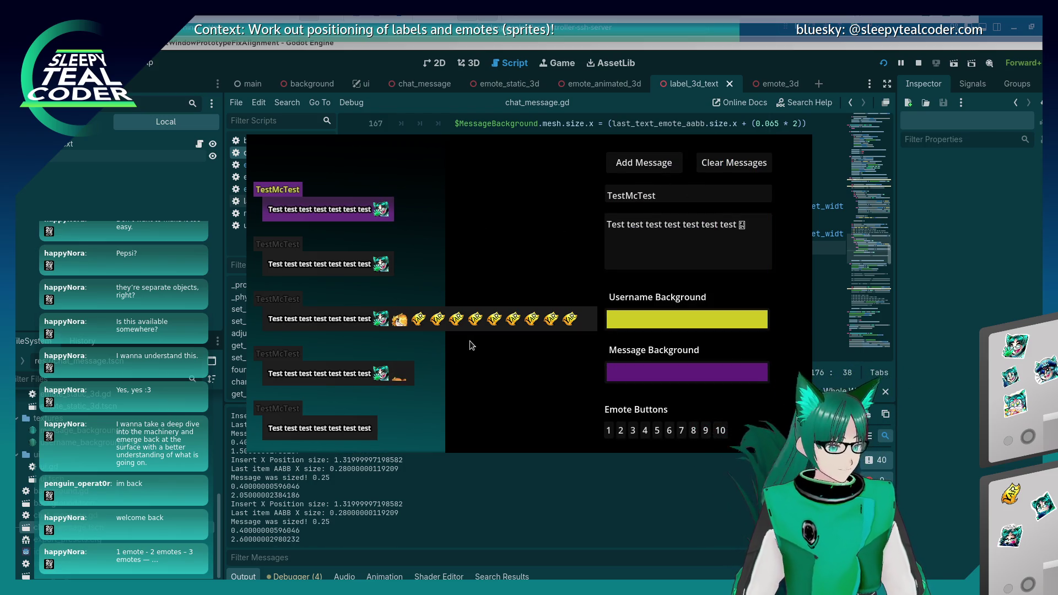